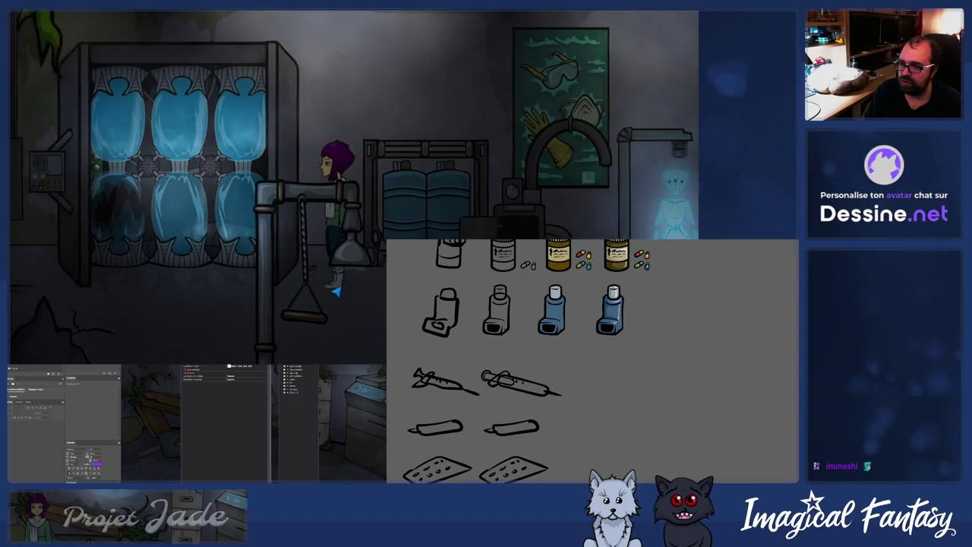
Walk Jade right past the water drums and open her inventory showing the 'Câble sectionné'.
click(258, 334)
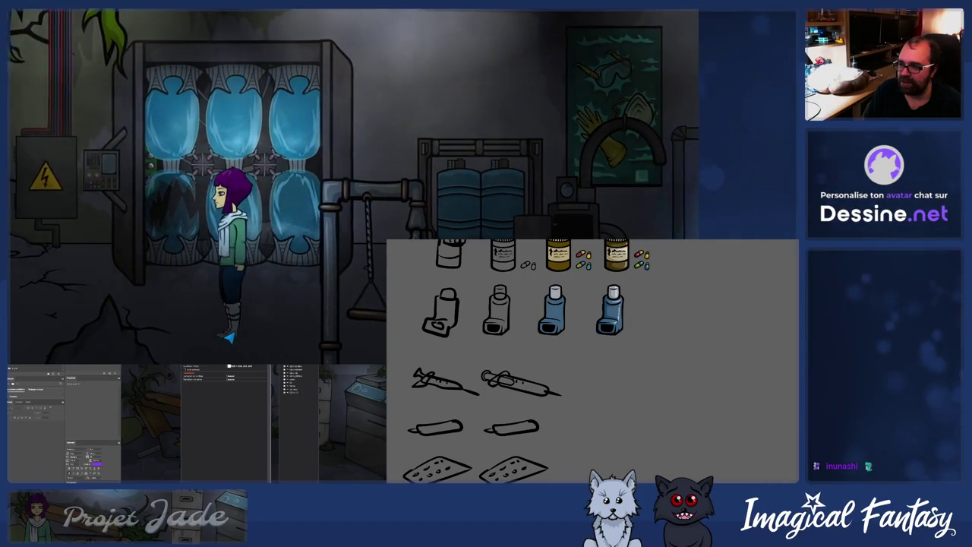
click(254, 337)
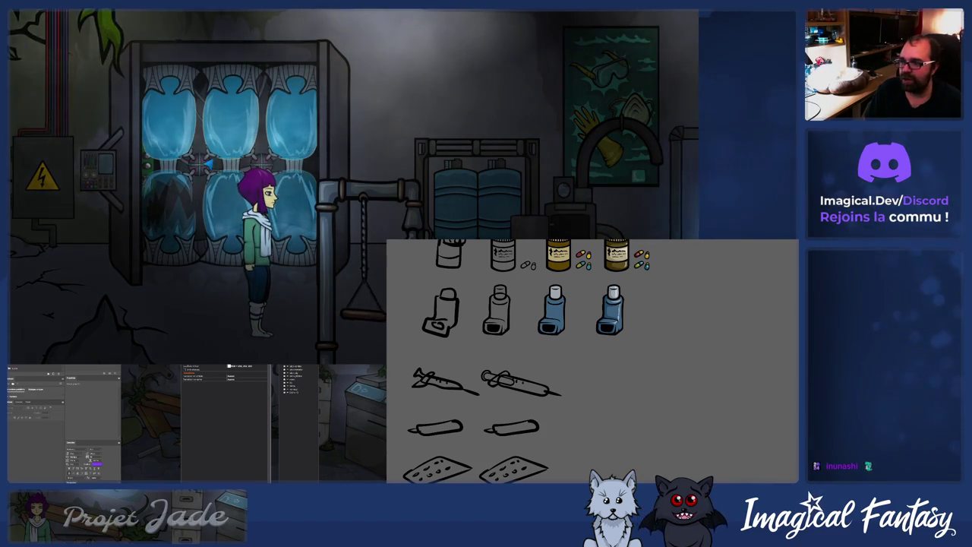
click(329, 213)
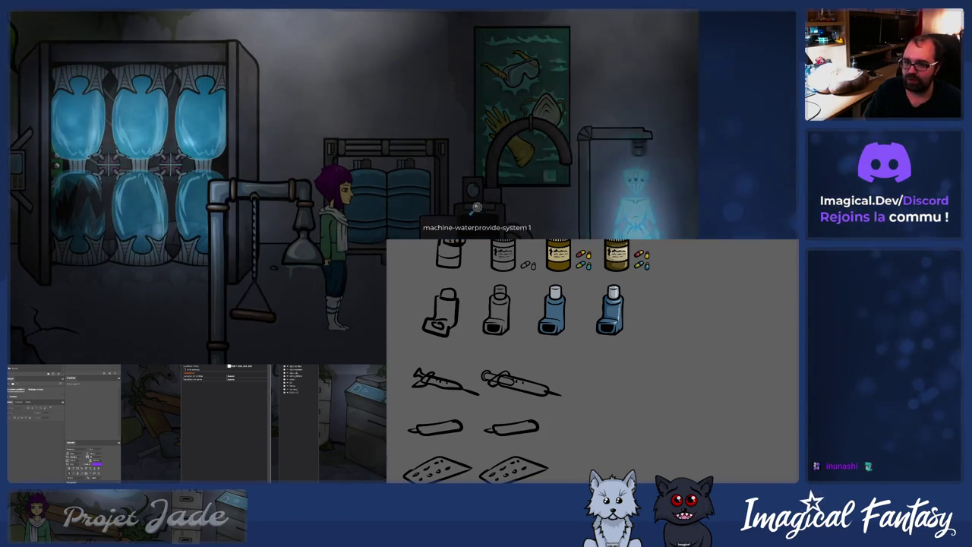
click(365, 321)
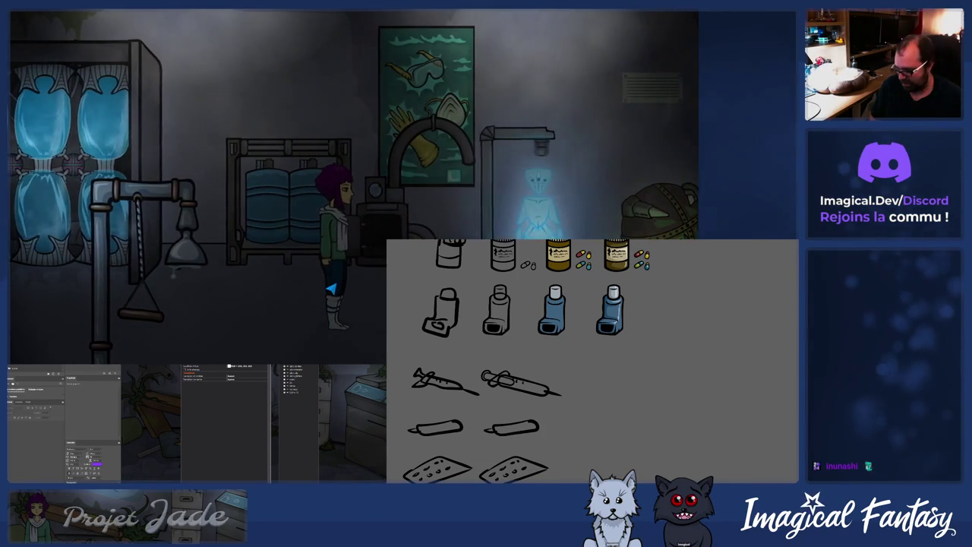
click(331, 288)
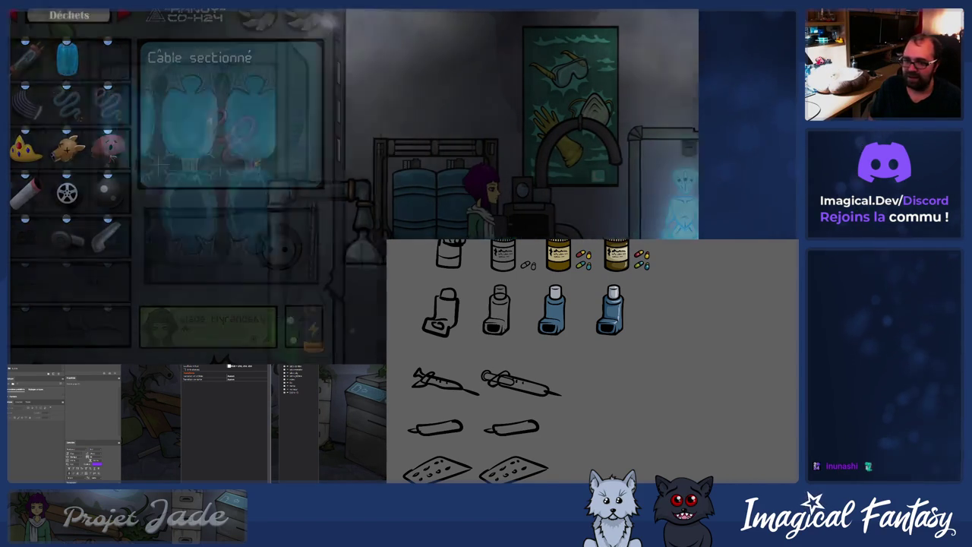
Take the Câble sectionné from the inventory and walk Jade toward the wrecked machinery.
click(352, 319)
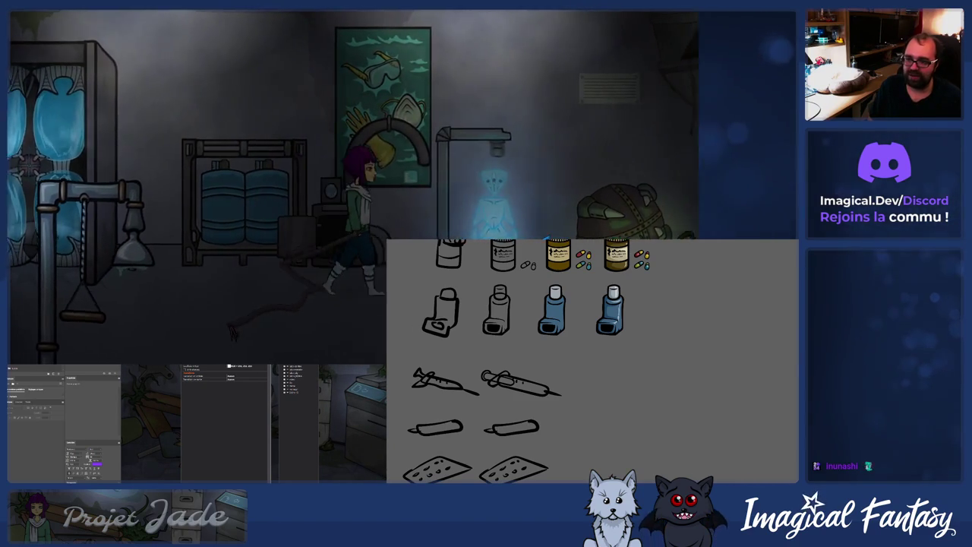
click(119, 258)
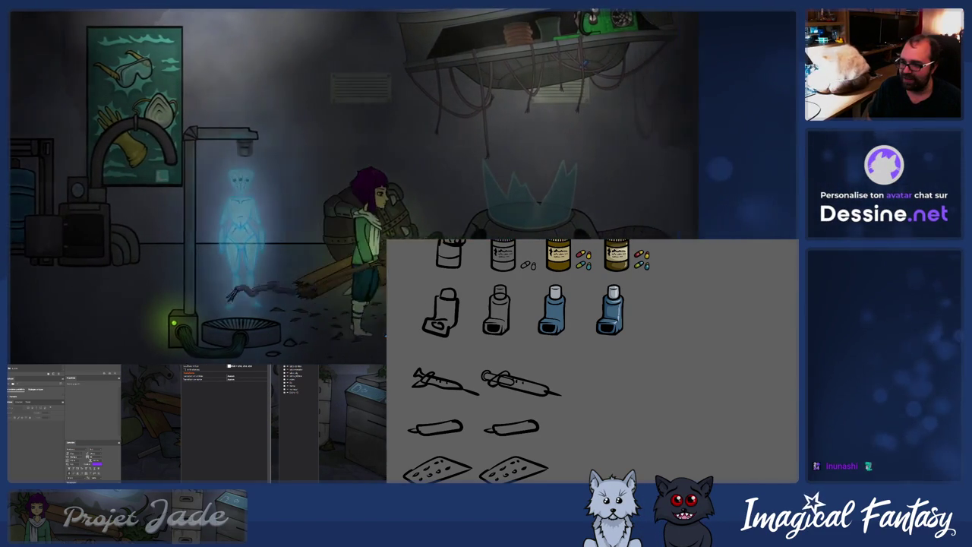
Walk Jade back and forth across the lab, ending at the pipe apparatus by the water-tank machine.
click(151, 274)
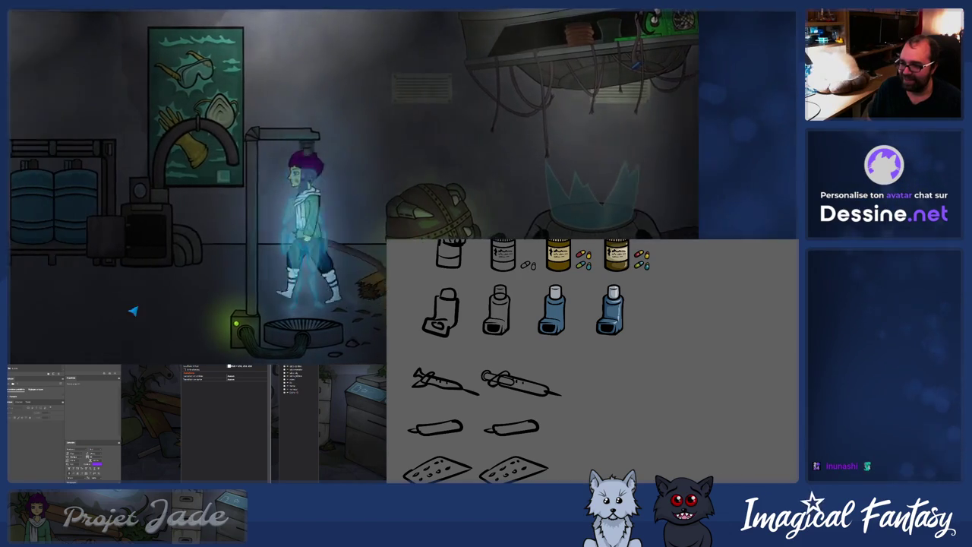
click(236, 362)
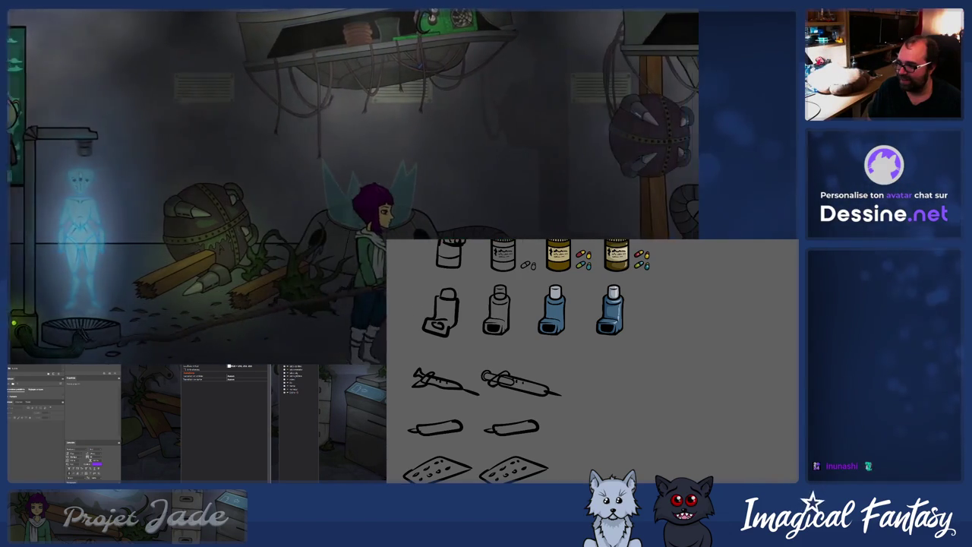
click(116, 287)
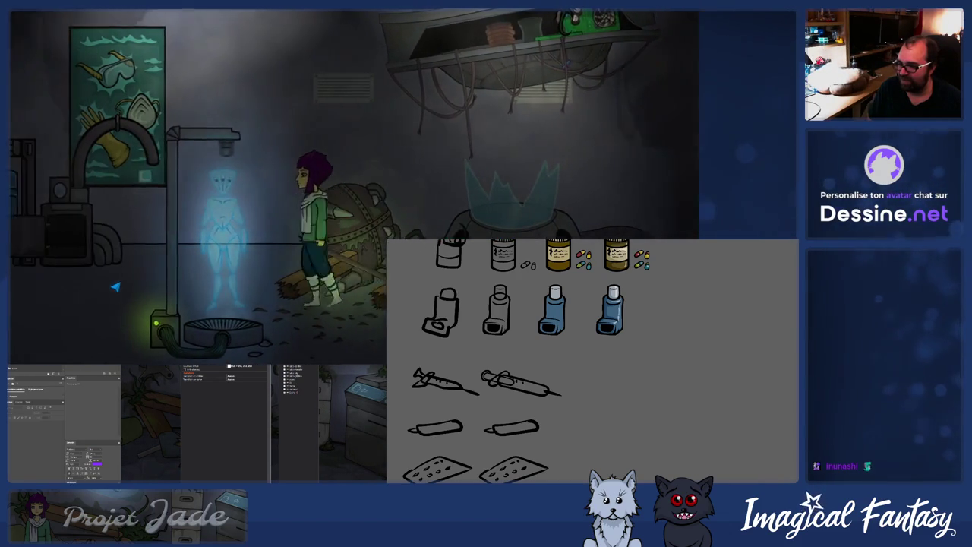
click(344, 327)
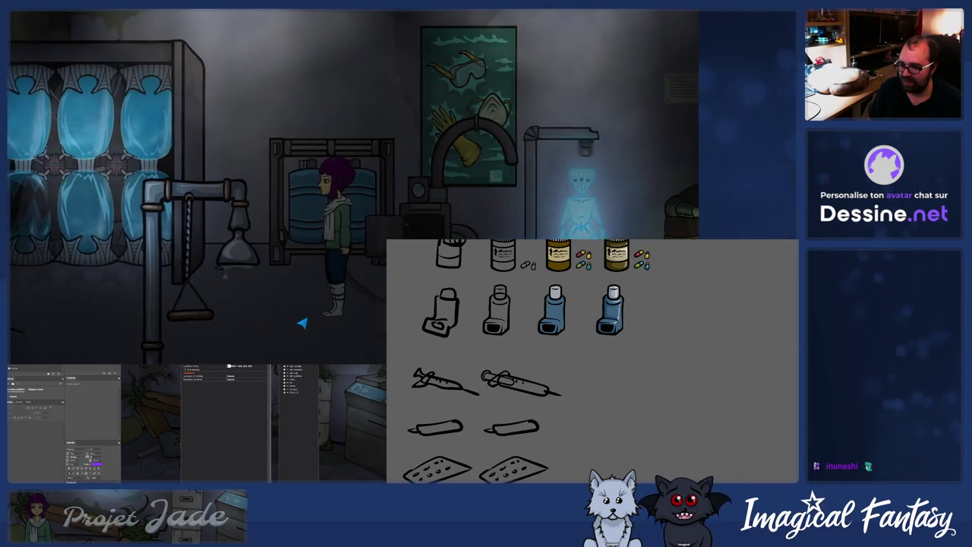
click(379, 307)
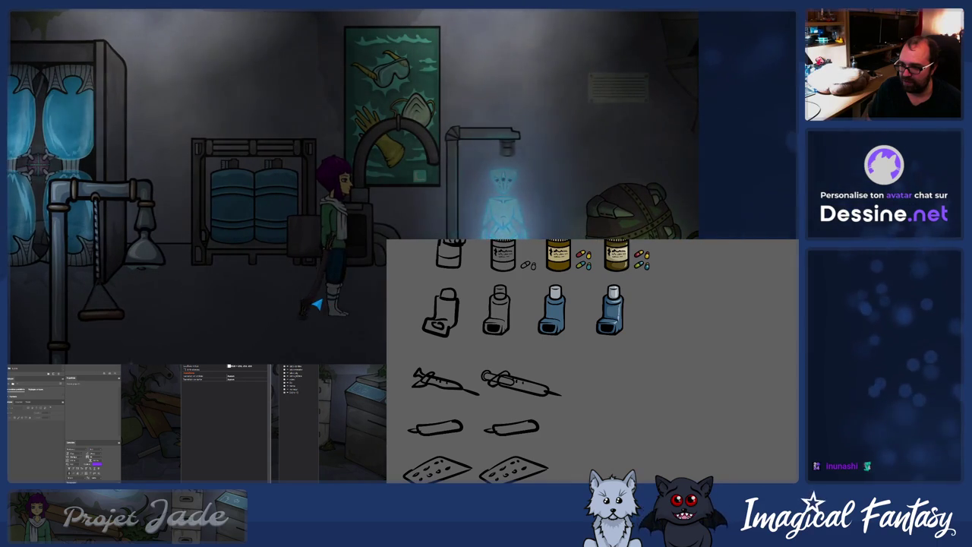
click(255, 290)
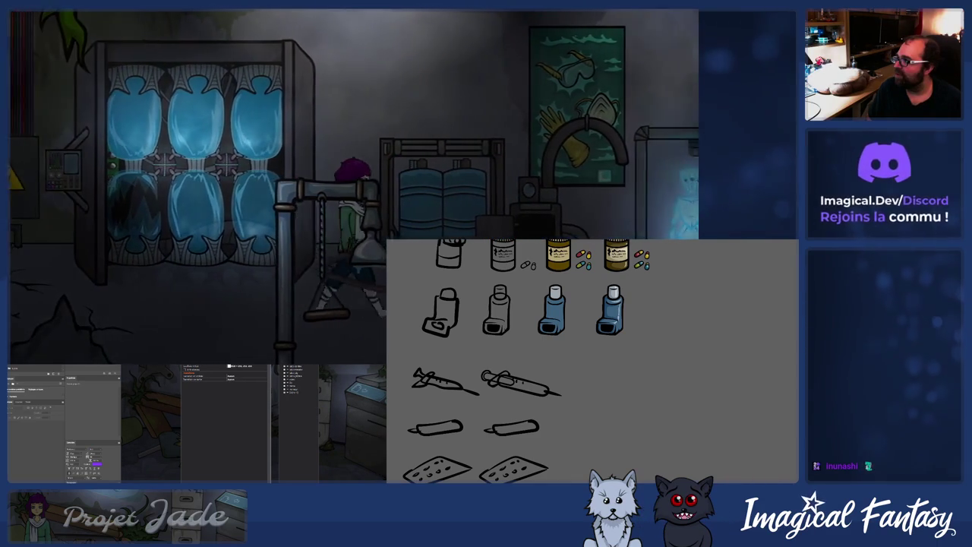
click(382, 316)
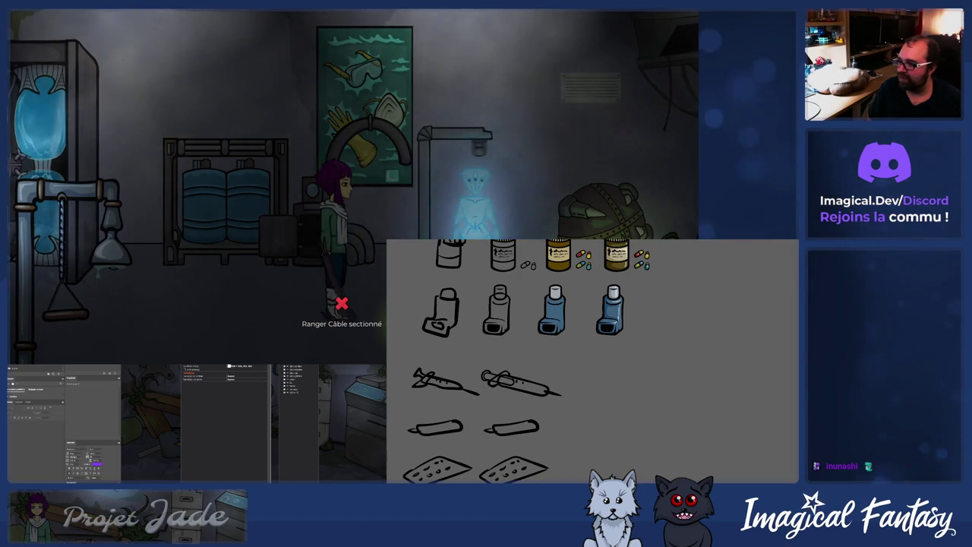
click(233, 319)
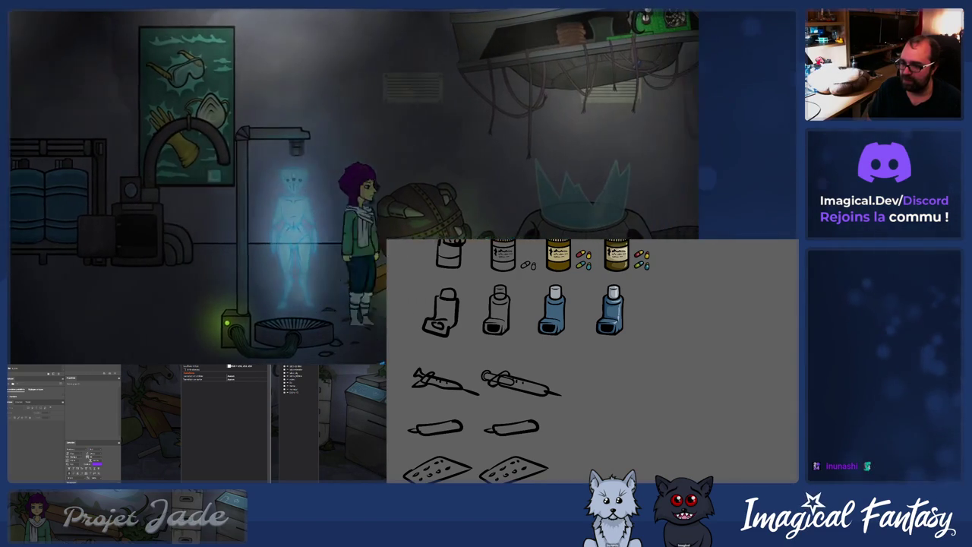
click(238, 363)
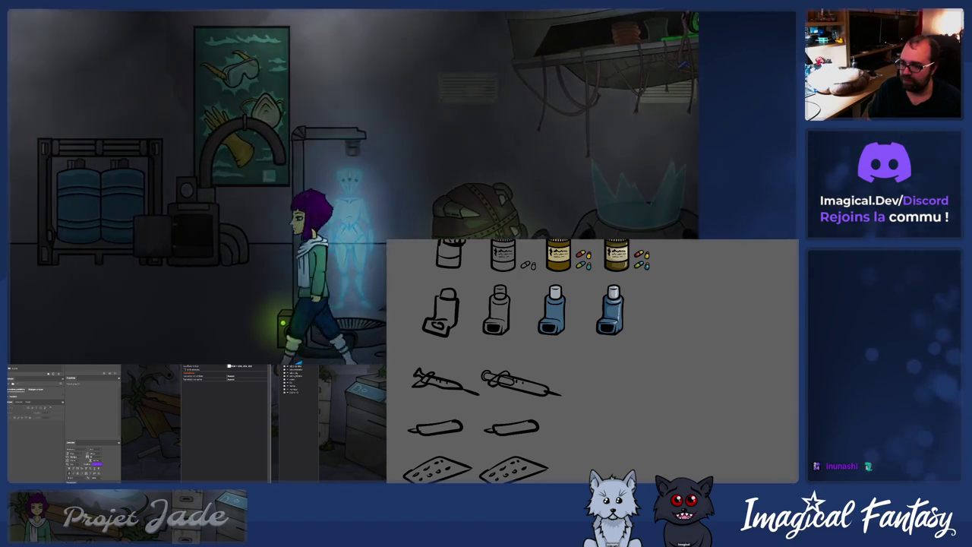
click(271, 341)
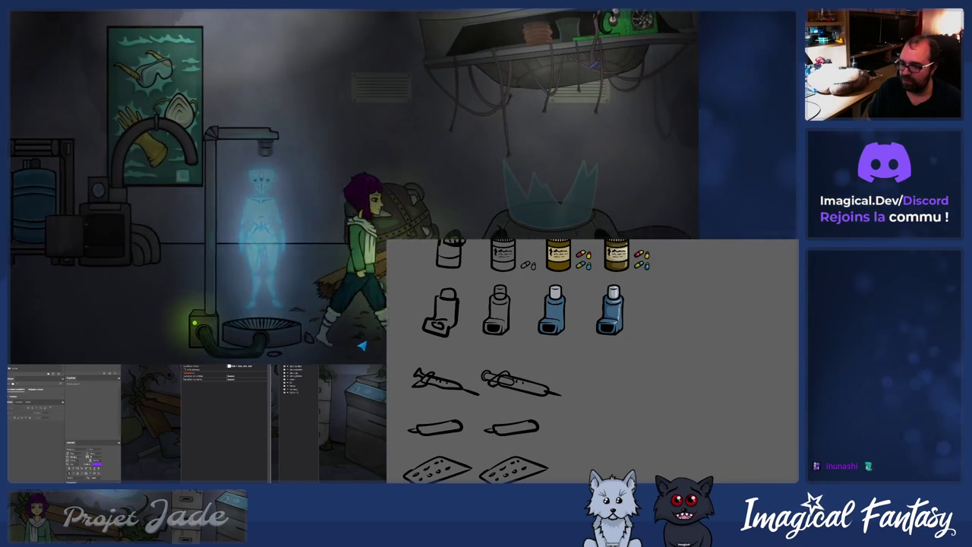
click(183, 289)
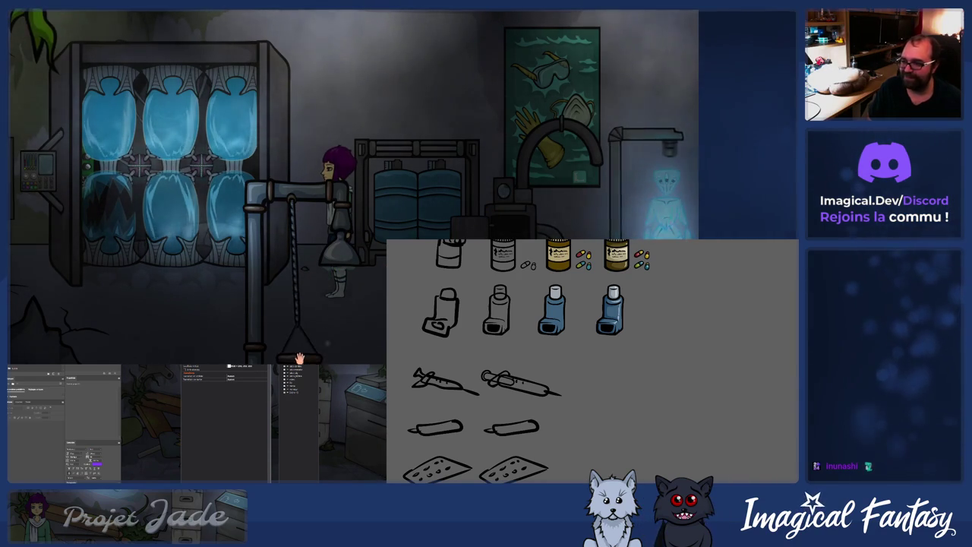
Walk Jade to the electrical panel and use the computer-stase-mini twice to show the warning-panel close-up.
click(217, 317)
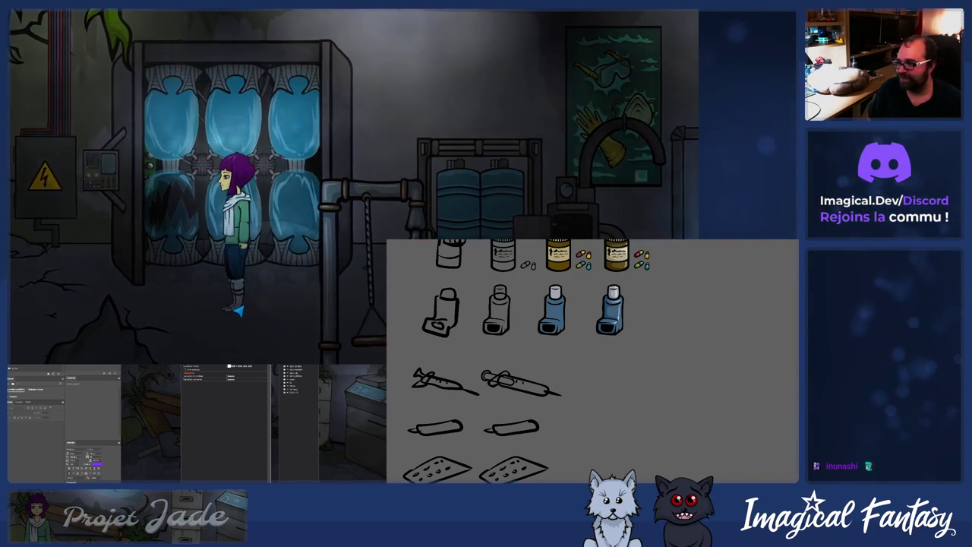
click(118, 199)
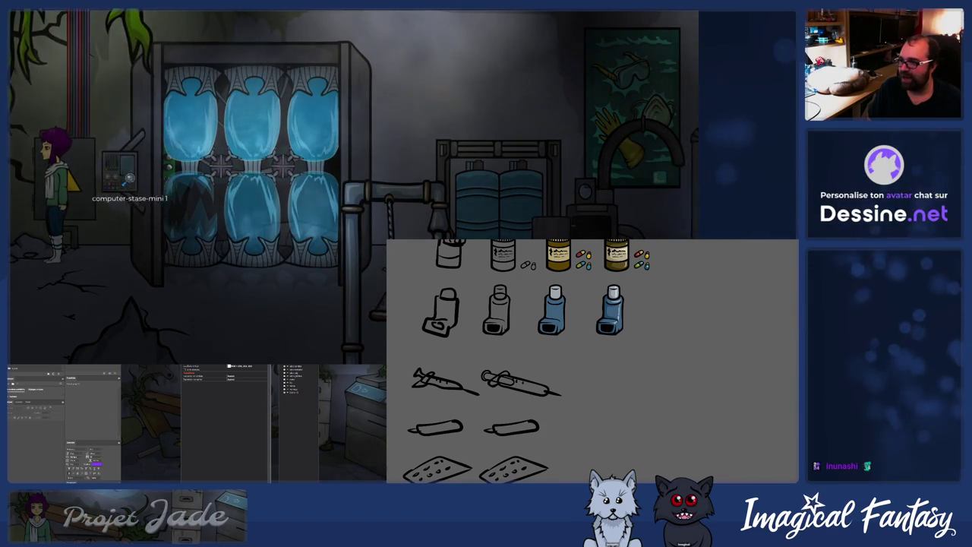
click(119, 173)
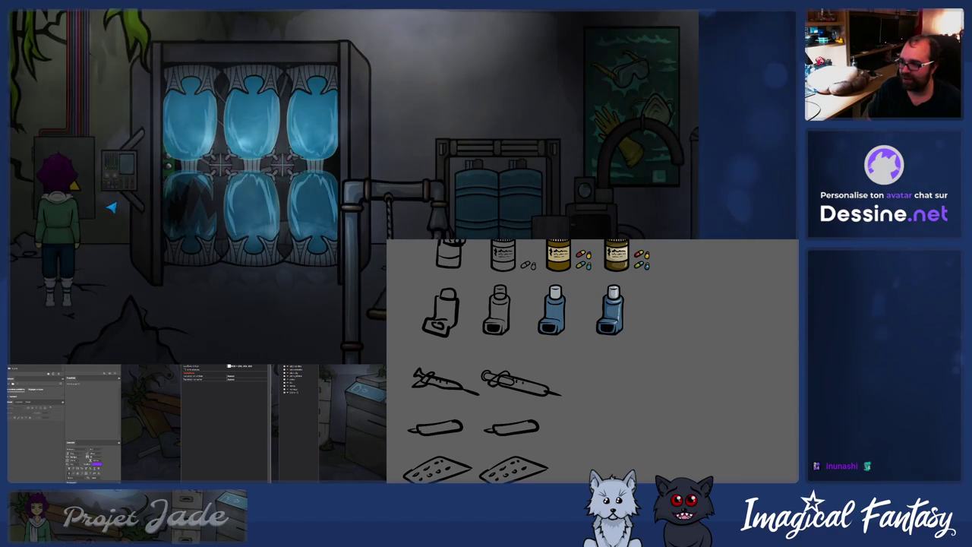
click(110, 174)
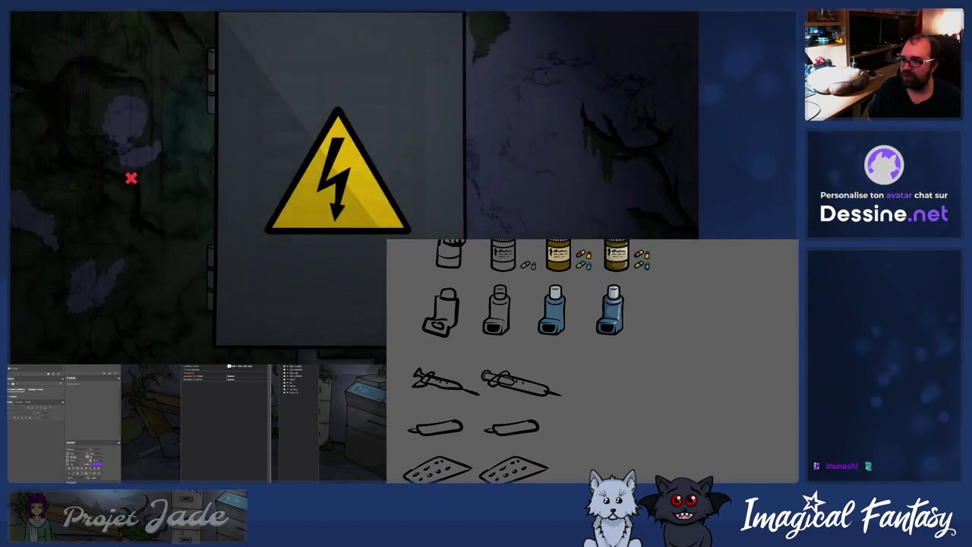
Close the warning-panel close-up with Quitter and walk Jade back to the electrical box.
click(129, 173)
click(159, 300)
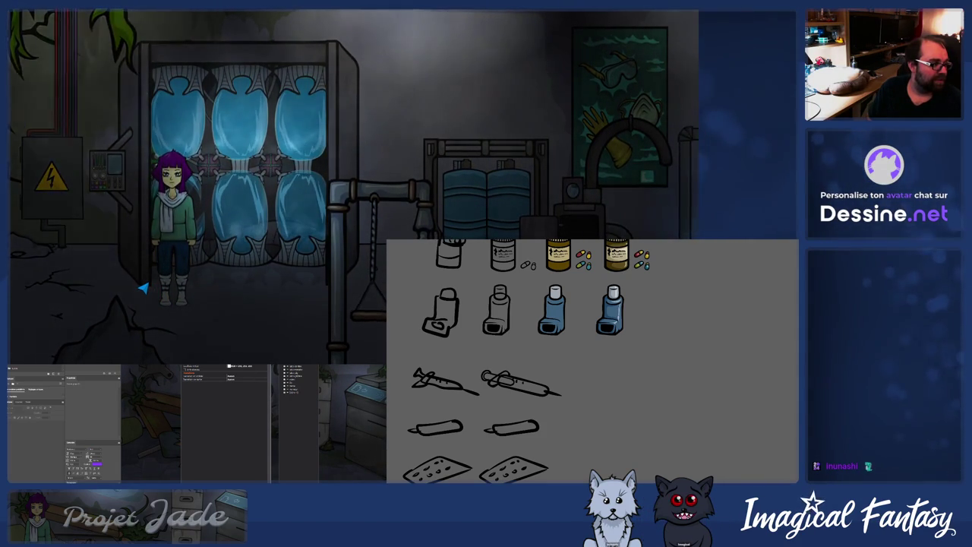
click(85, 260)
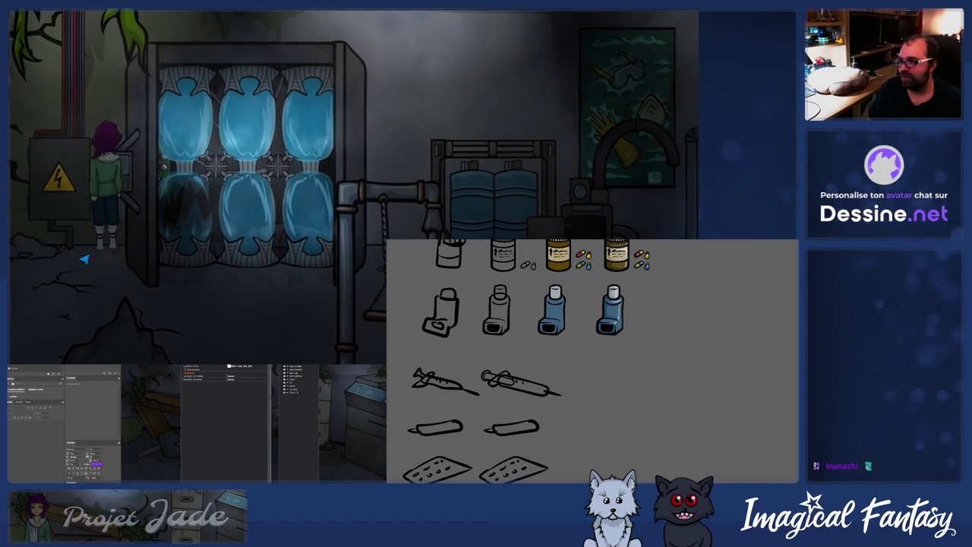
Walk Jade from the electrical box over to the glowing hologram projector near the wrecked capsule.
click(127, 293)
click(101, 287)
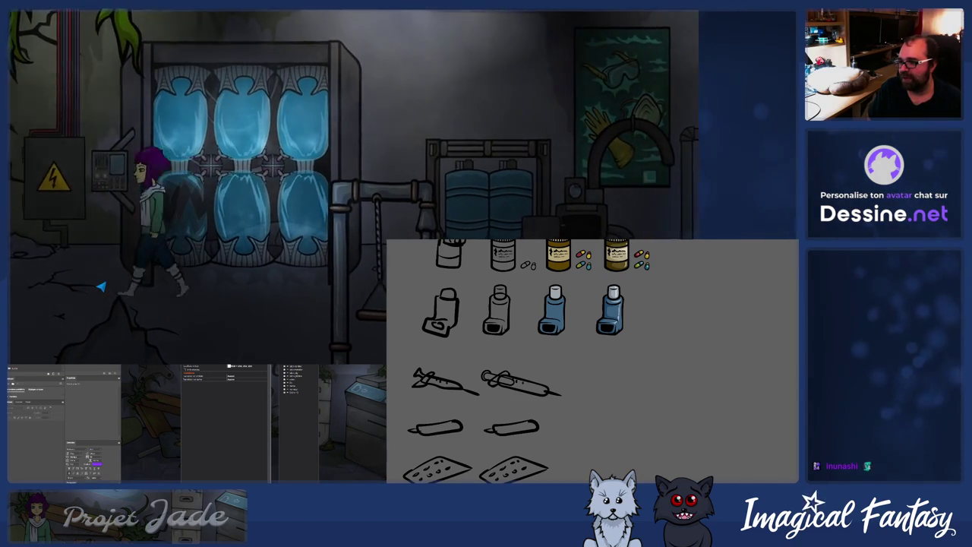
click(39, 265)
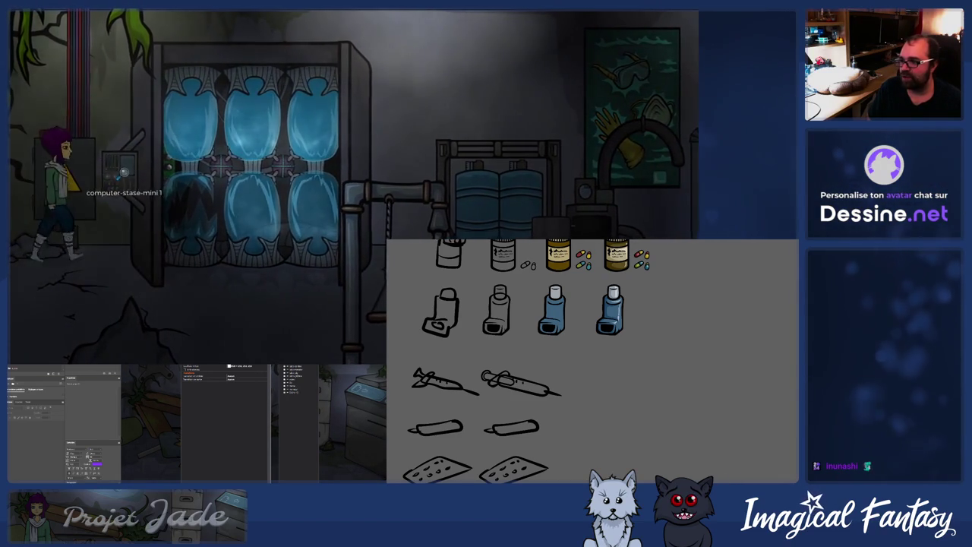
click(81, 272)
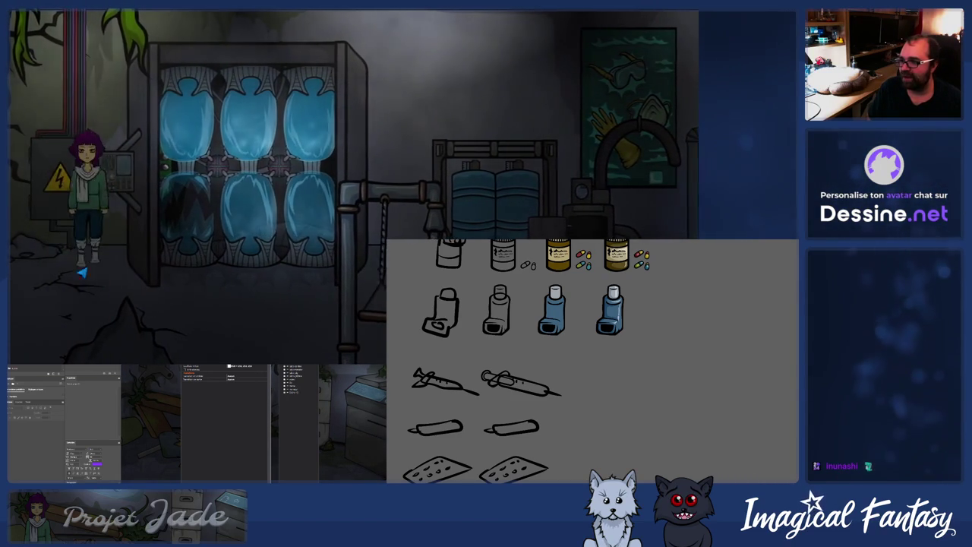
click(123, 174)
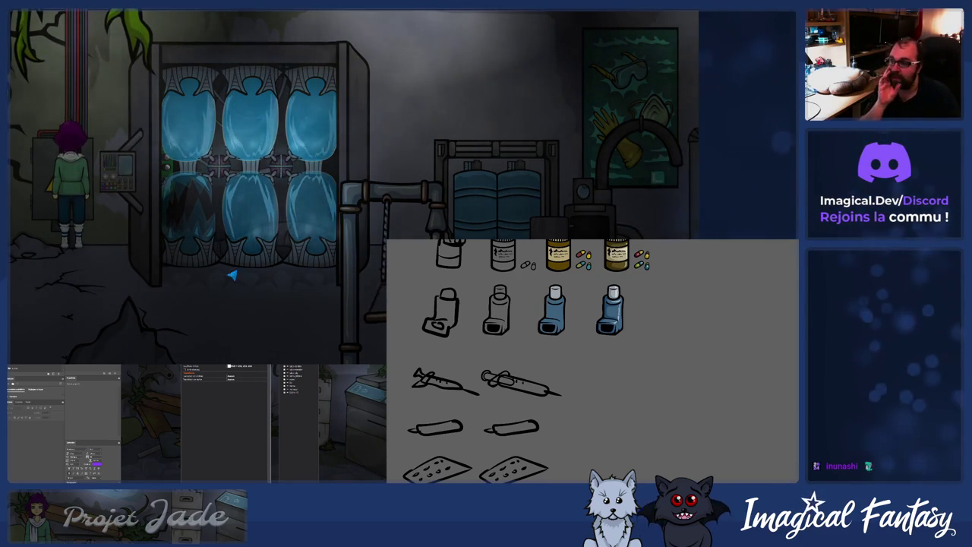
click(271, 311)
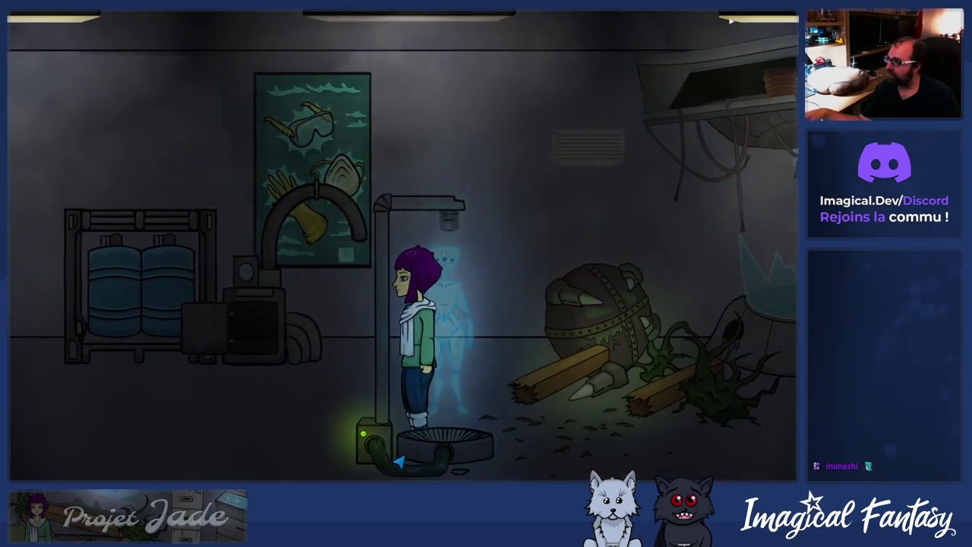
Walk Jade into the stasis tank room and make the machine-camera 1 ceiling camera swivel.
click(523, 458)
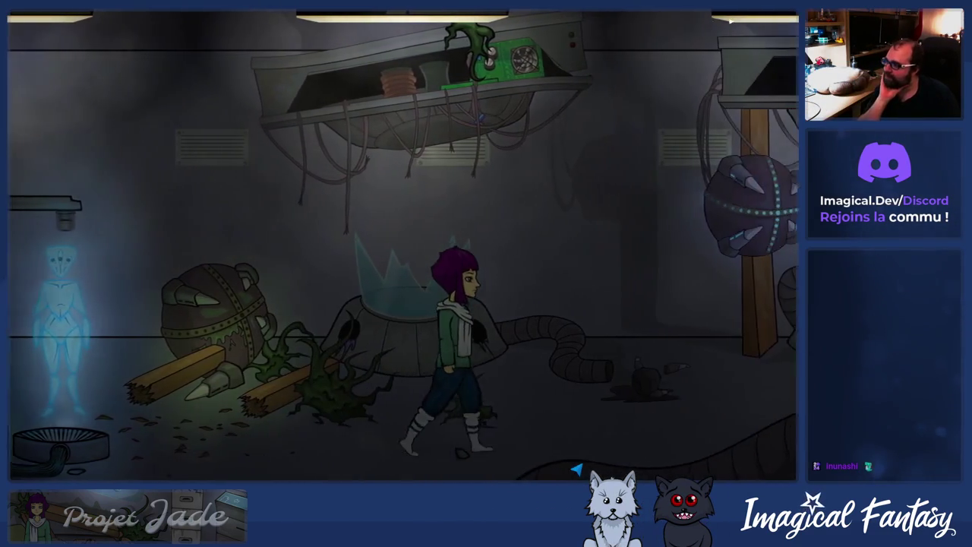
click(578, 469)
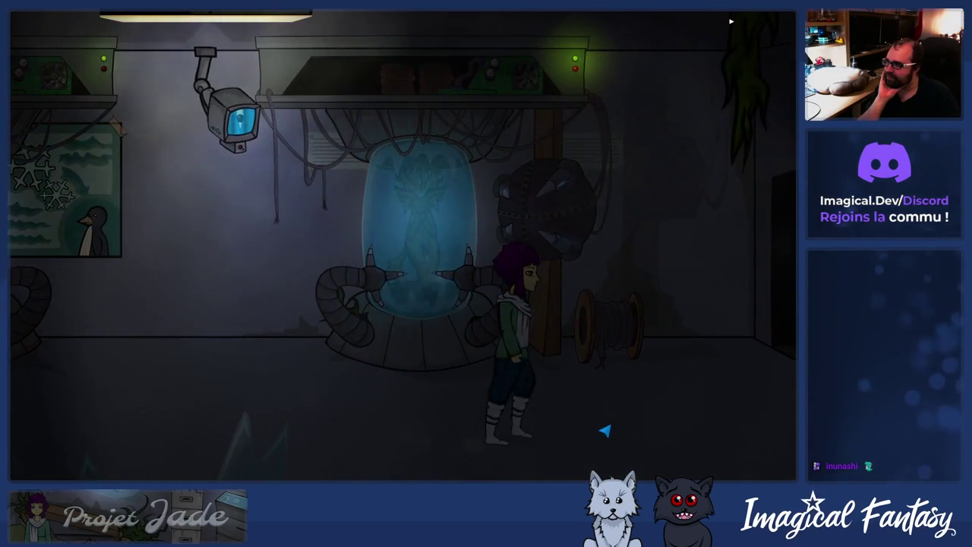
click(559, 449)
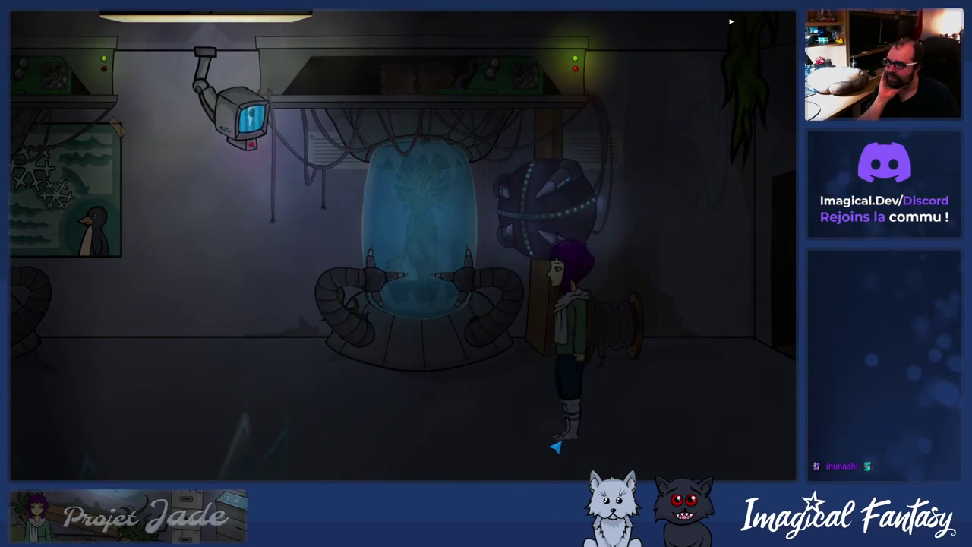
click(531, 448)
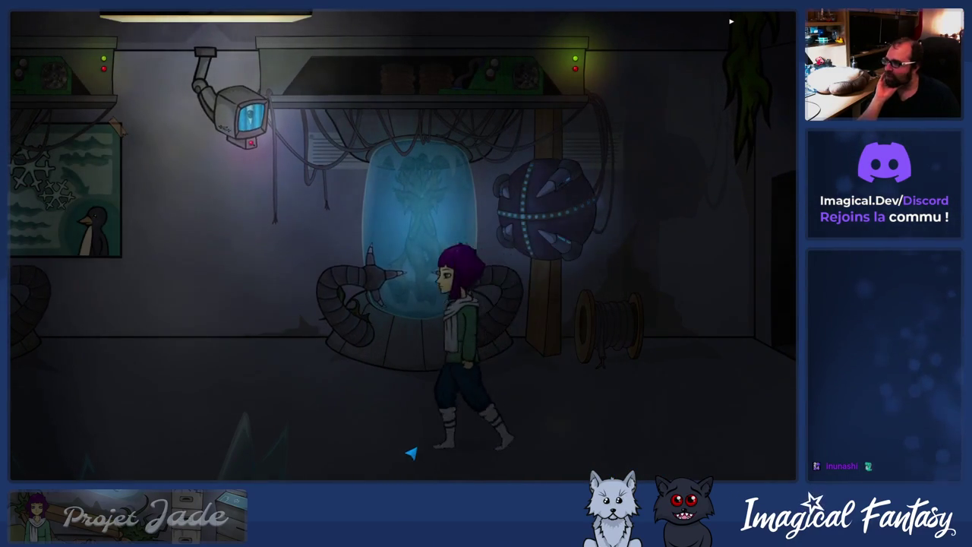
click(311, 306)
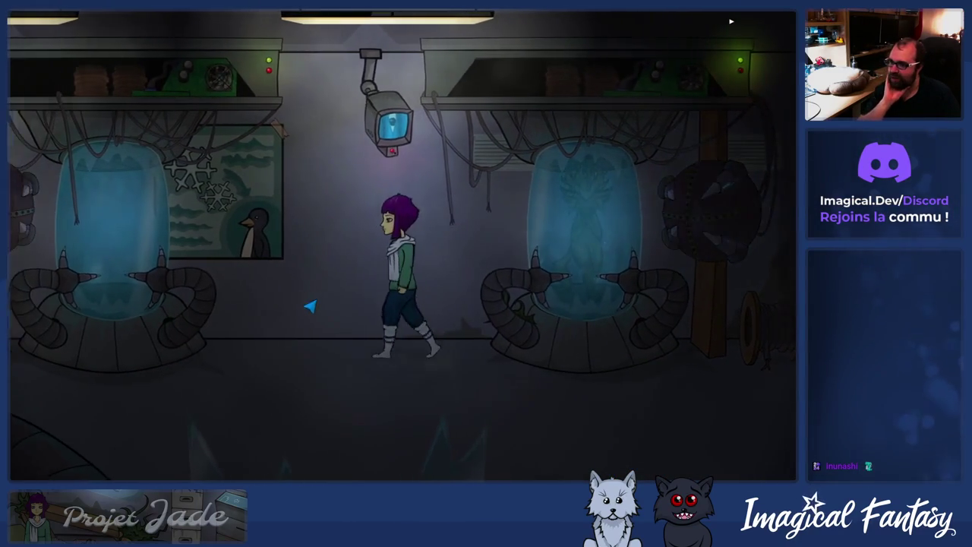
click(443, 59)
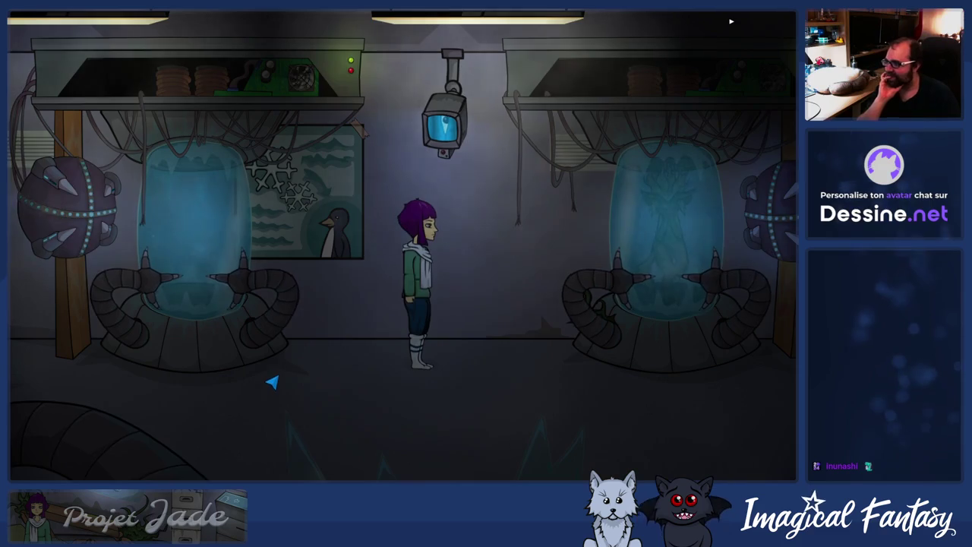
click(433, 373)
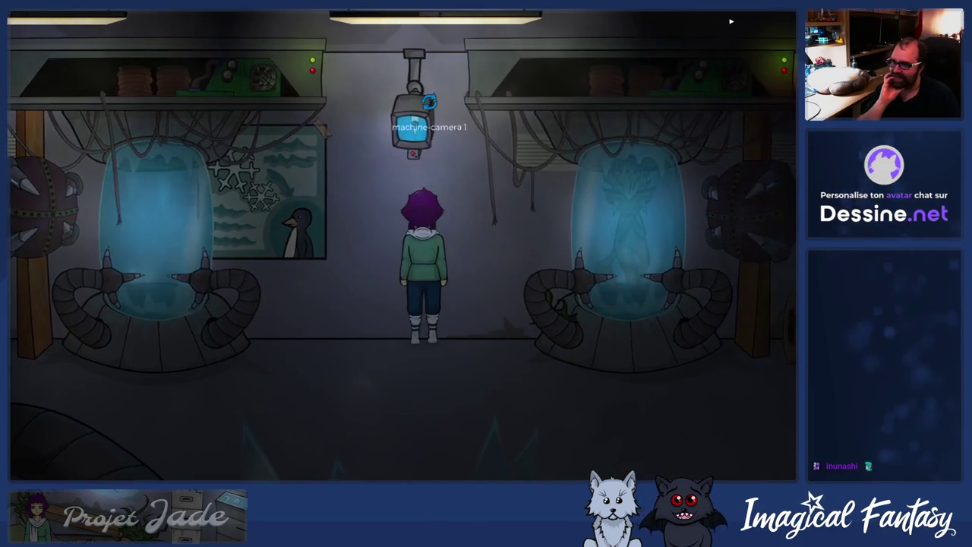
click(416, 68)
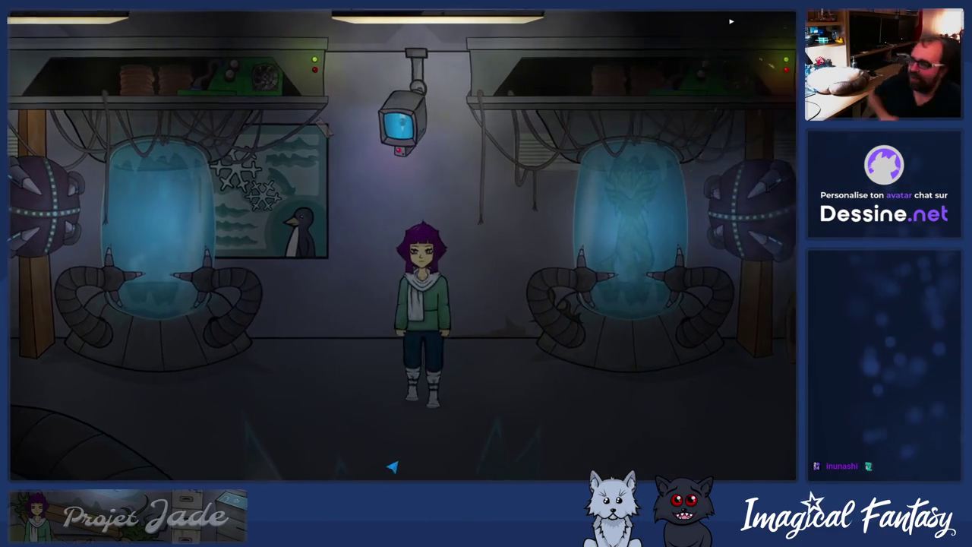
Walk Jade to the vegetable-dried 5 machine, use it, then quit the game with Alt+F4.
click(341, 423)
click(319, 427)
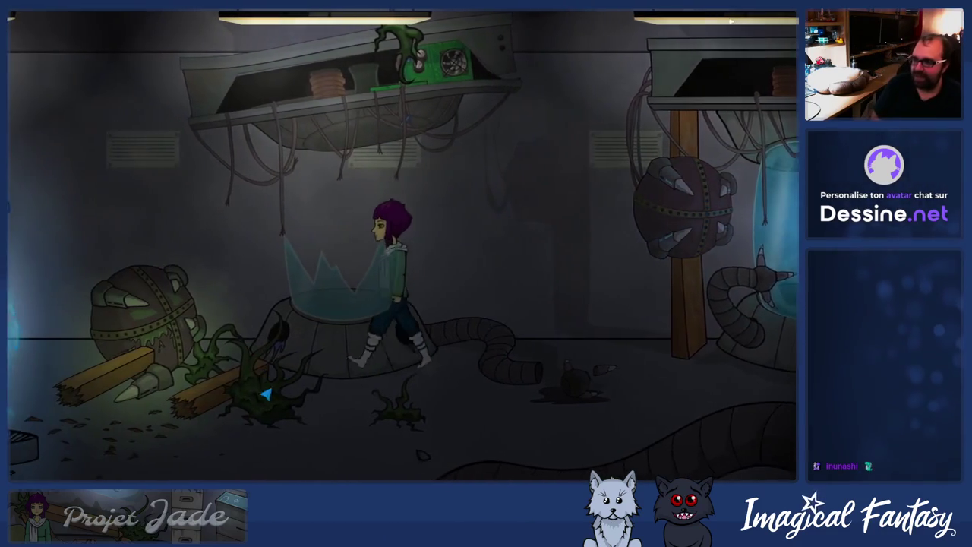
click(648, 430)
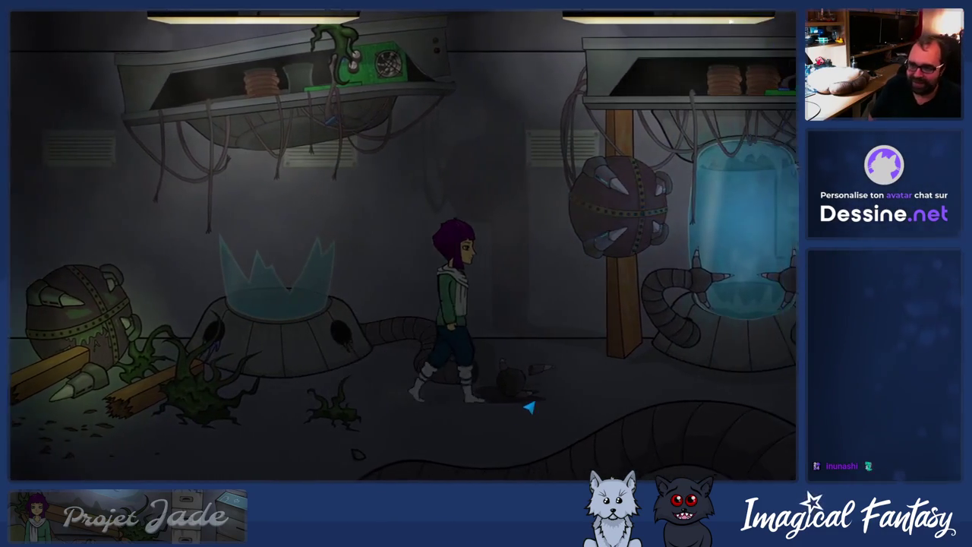
click(646, 369)
click(613, 379)
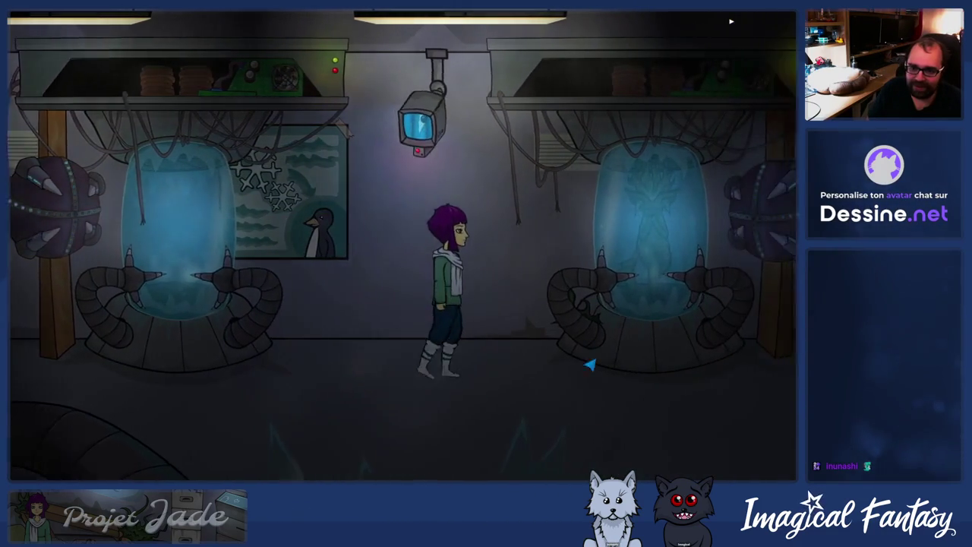
click(357, 393)
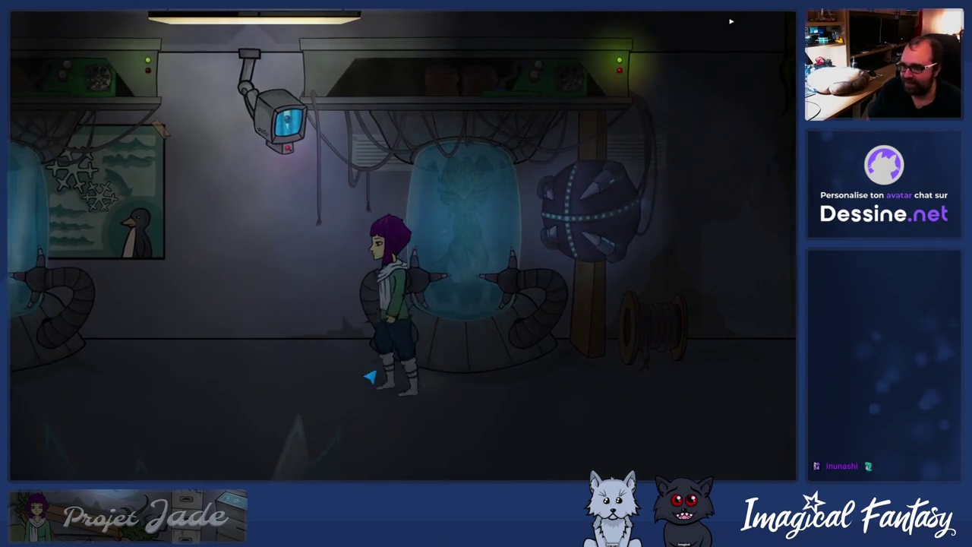
click(369, 382)
click(495, 295)
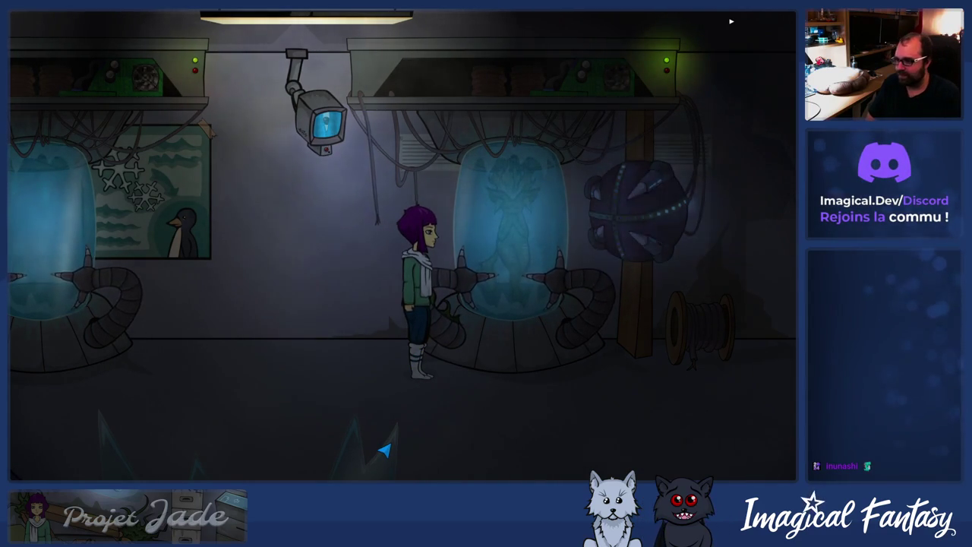
key(alt+F4)
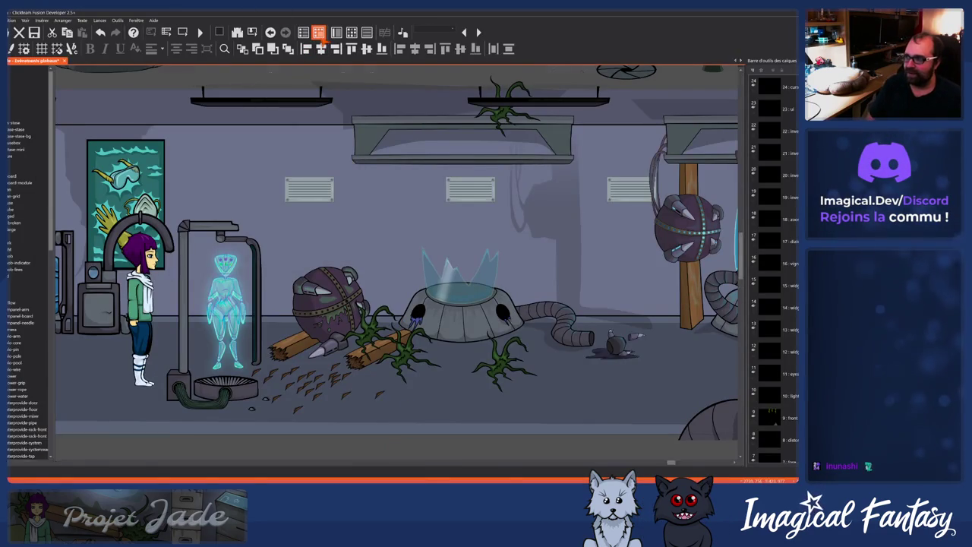
Switch from the frame editor to the Event Editor to show the global events.
click(319, 32)
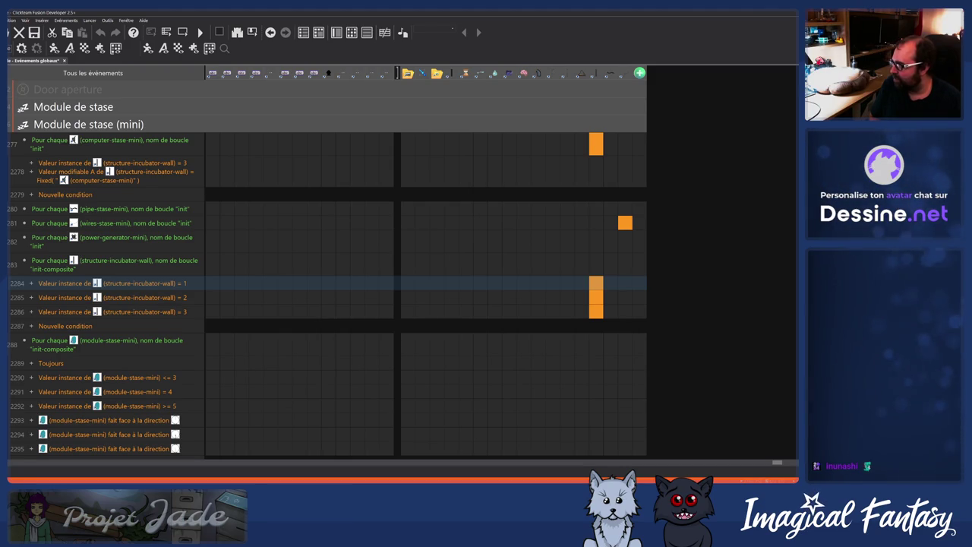
key(alt+Tab)
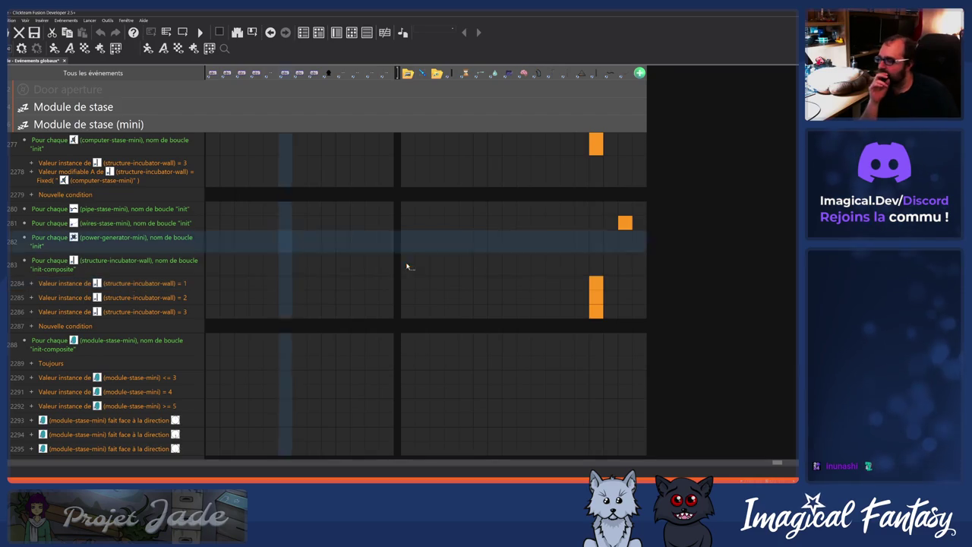
scroll(410, 273, down, 3)
scroll(372, 263, up, 20)
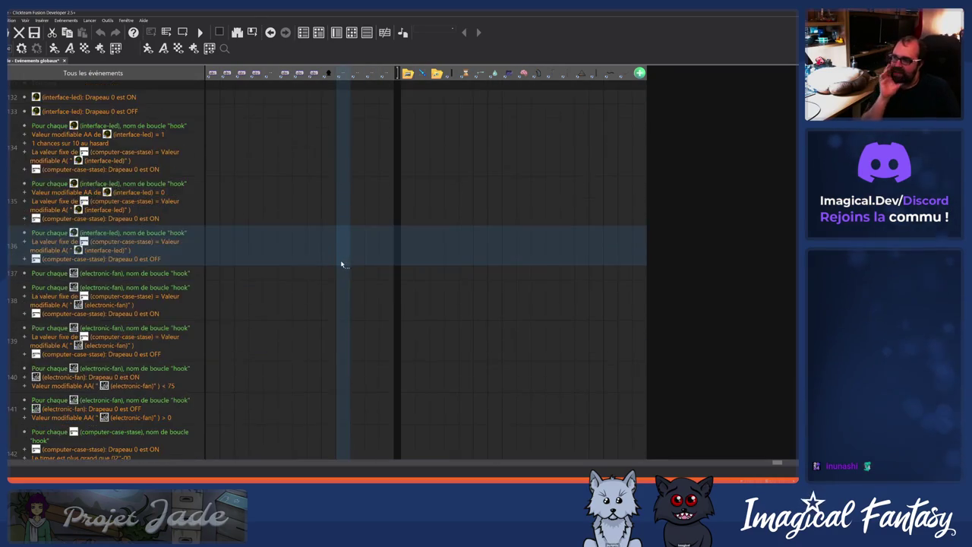
scroll(333, 263, down, 20)
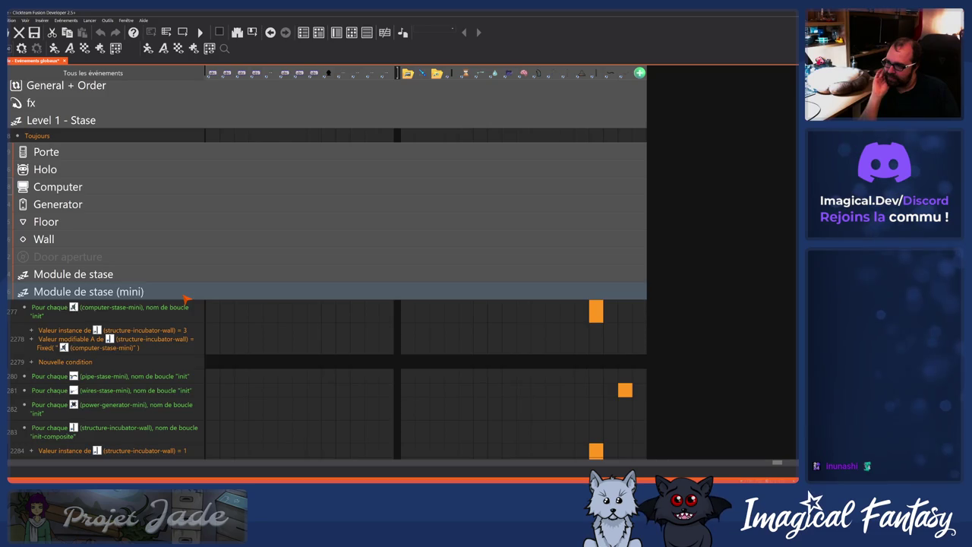
Collapse the Module de stase (mini) group and scroll the group headers down to Core - Events.
click(186, 297)
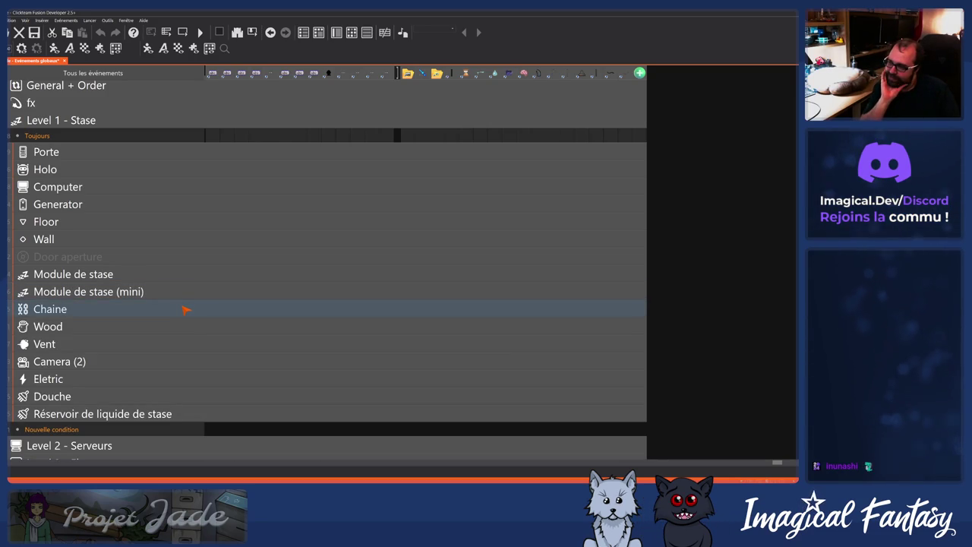
scroll(269, 322, down, 7)
scroll(270, 312, up, 4)
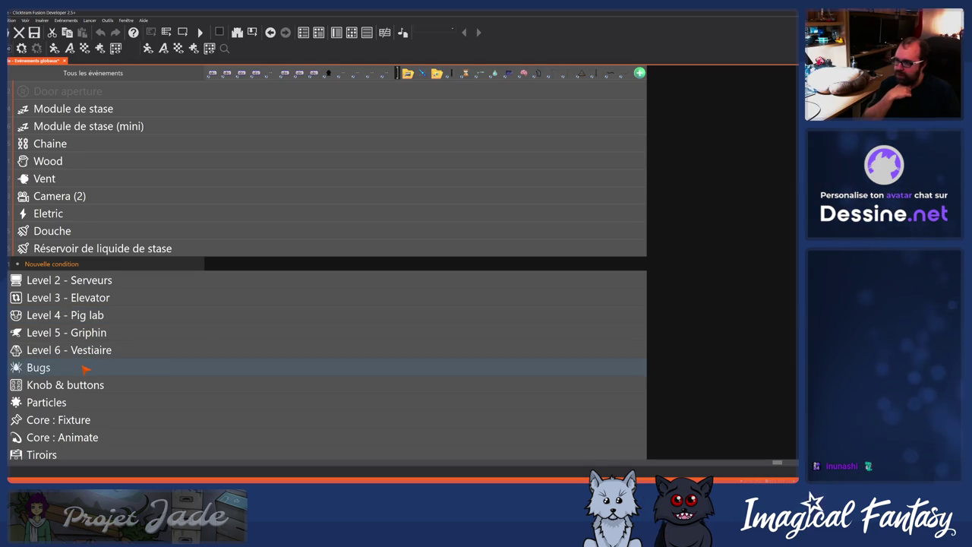
scroll(74, 389, down, 4)
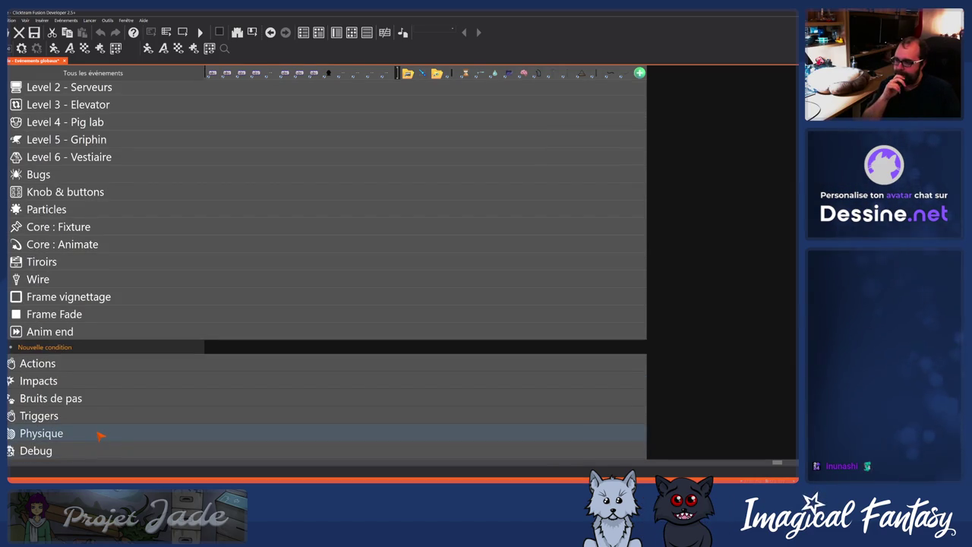
scroll(100, 435, up, 1)
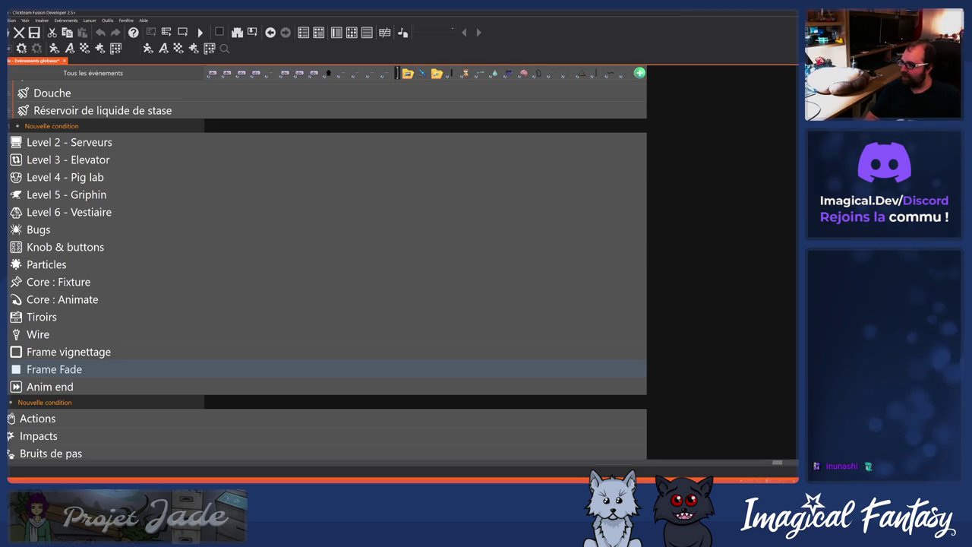
scroll(127, 263, down, 1)
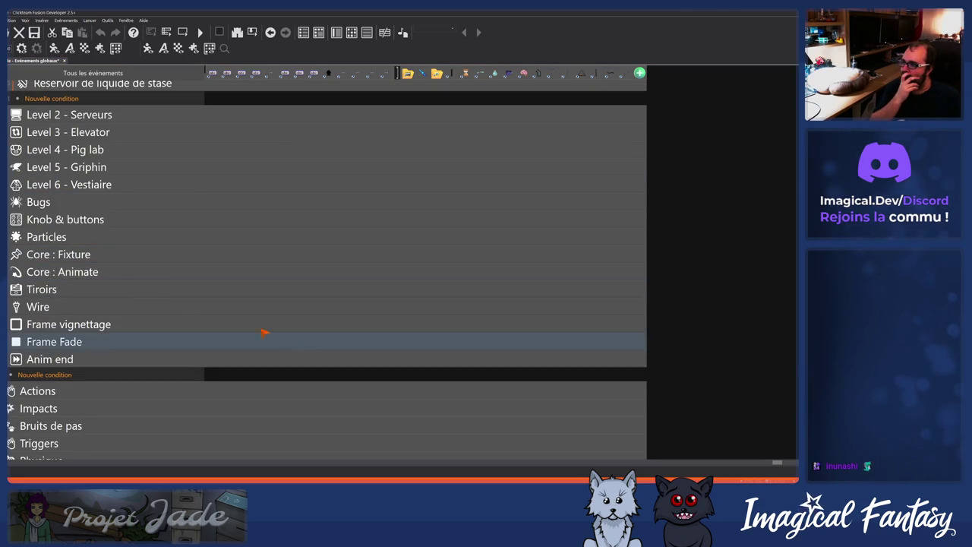
click(144, 271)
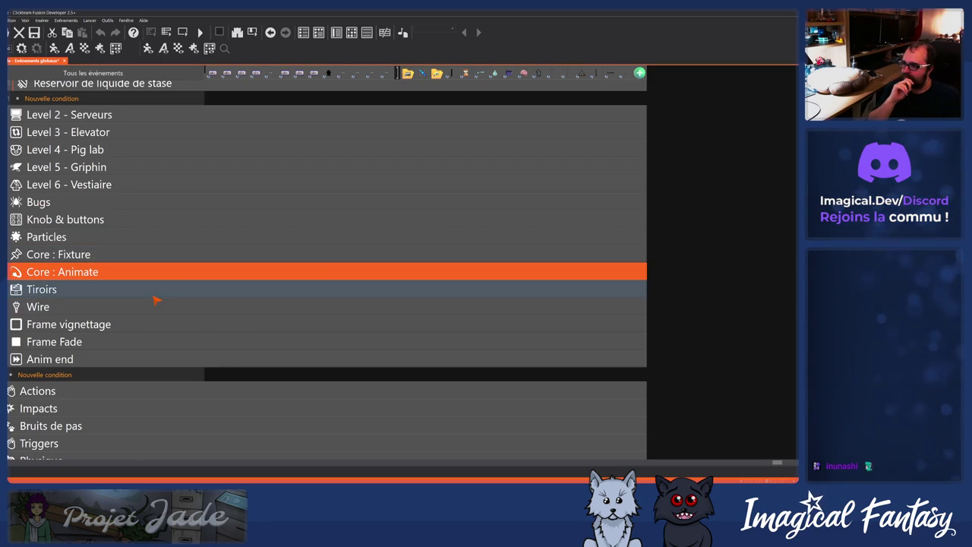
scroll(155, 301, up, 12)
scroll(134, 288, down, 9)
scroll(123, 276, up, 4)
mouse_move(64, 257)
mouse_down()
mouse_move(30, 152)
mouse_move(23, 173)
mouse_up()
scroll(114, 311, down, 3)
scroll(126, 319, up, 2)
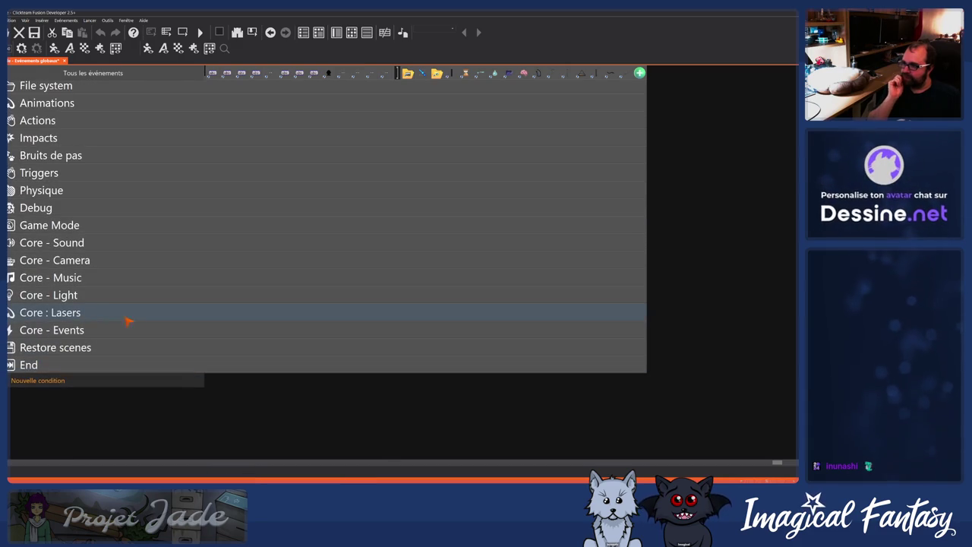
Expand Core - Events, collapse the talk group, and open the question group's 'Boucler pour les questions' events.
click(69, 330)
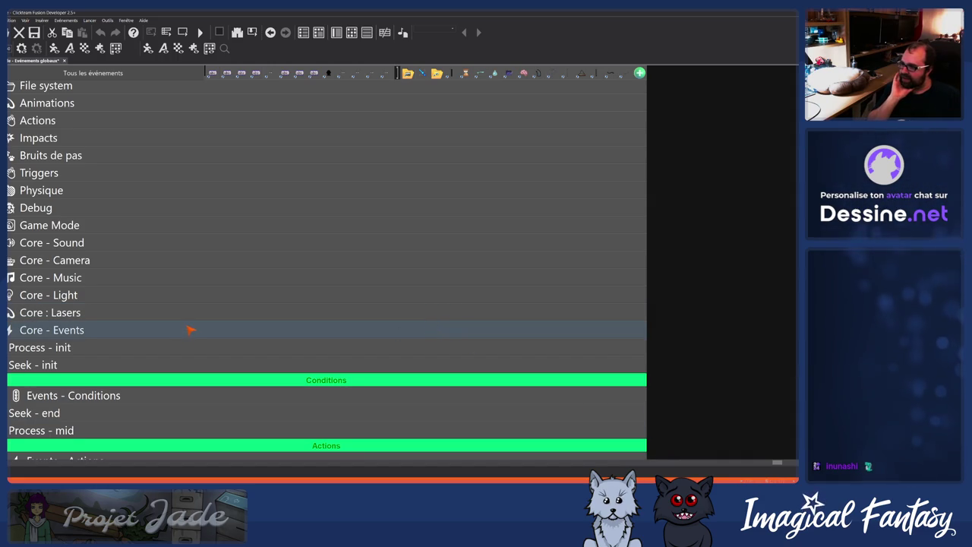
scroll(174, 334, down, 4)
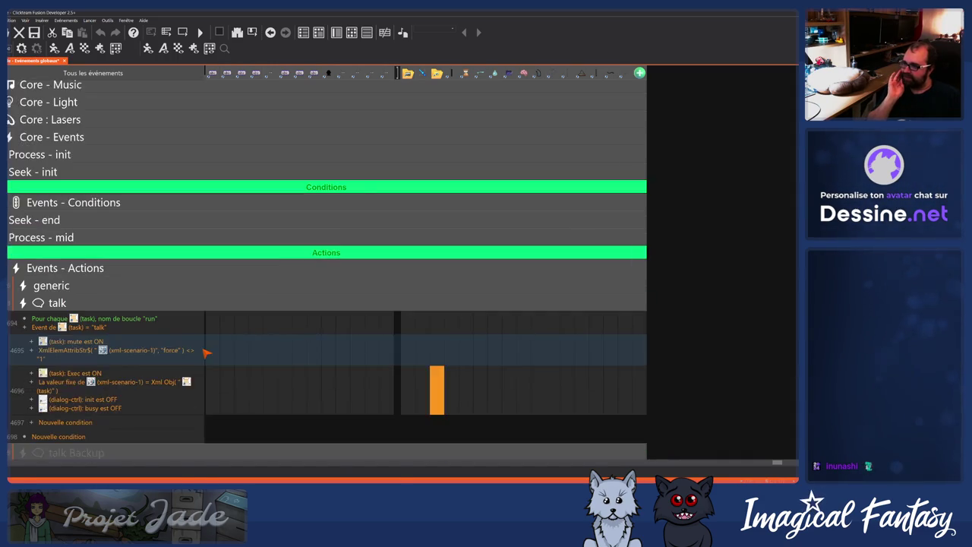
click(107, 303)
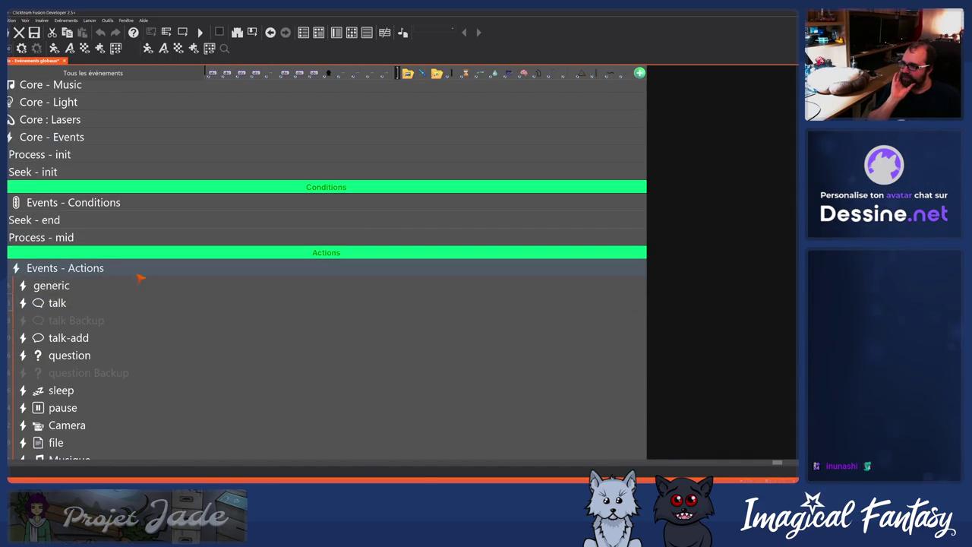
click(119, 355)
scroll(235, 352, down, 6)
scroll(235, 353, up, 10)
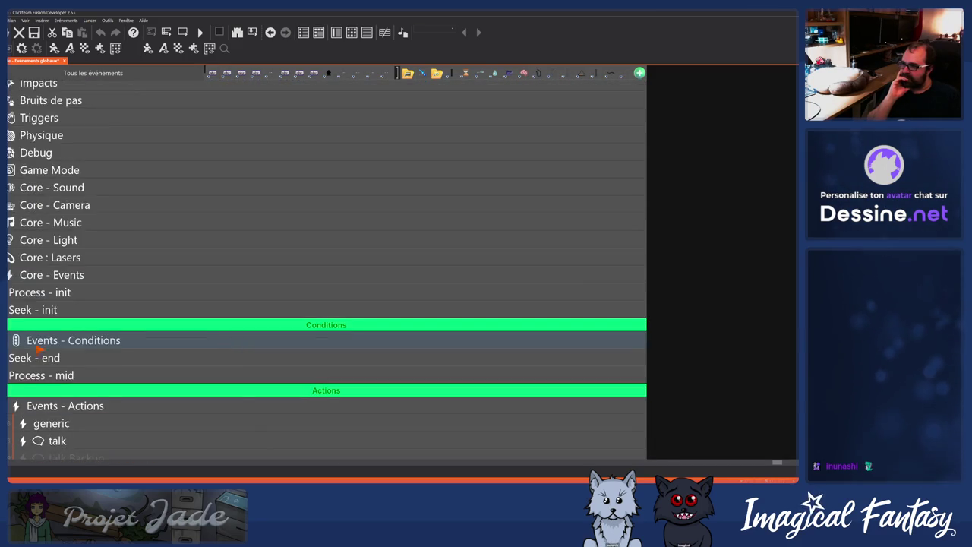
scroll(36, 350, down, 3)
click(65, 328)
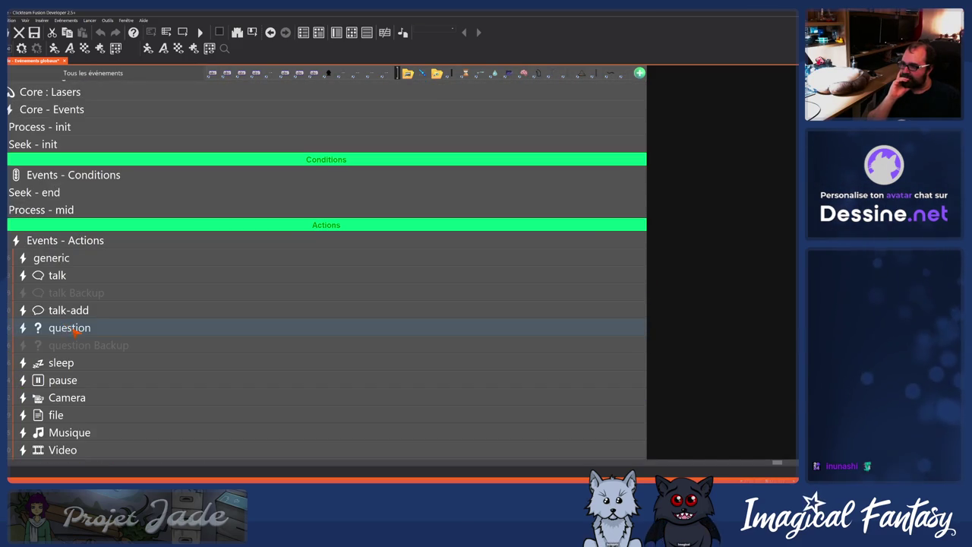
click(74, 331)
scroll(91, 346, down, 3)
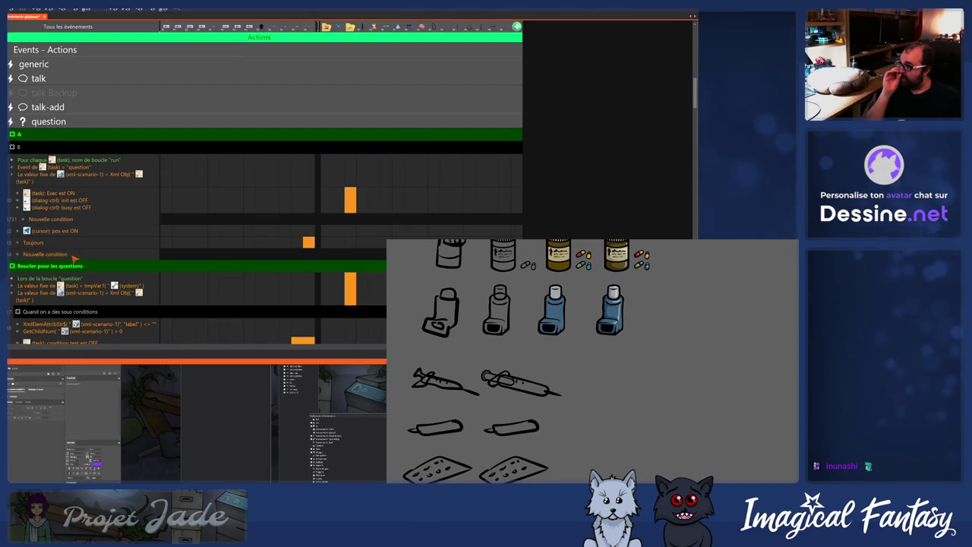
scroll(155, 247, down, 1)
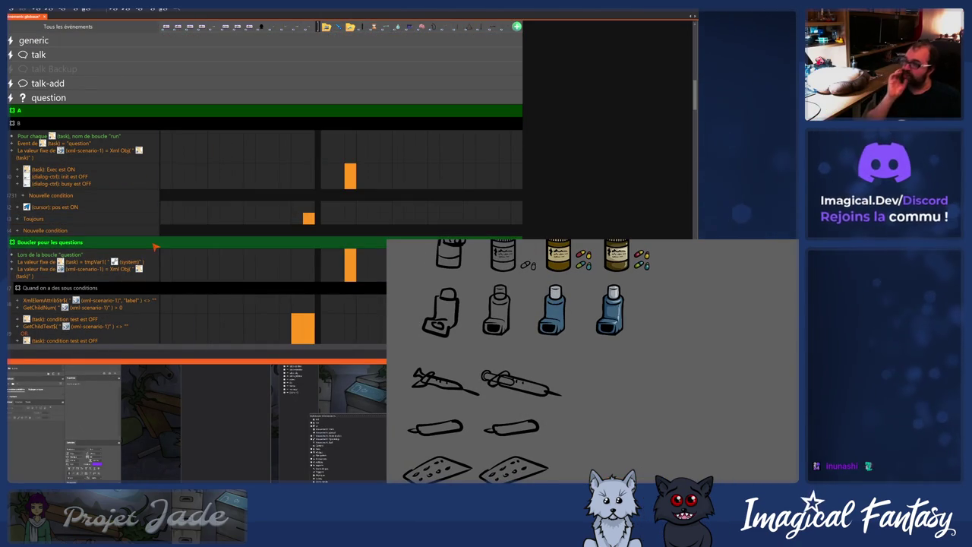
scroll(181, 261, down, 5)
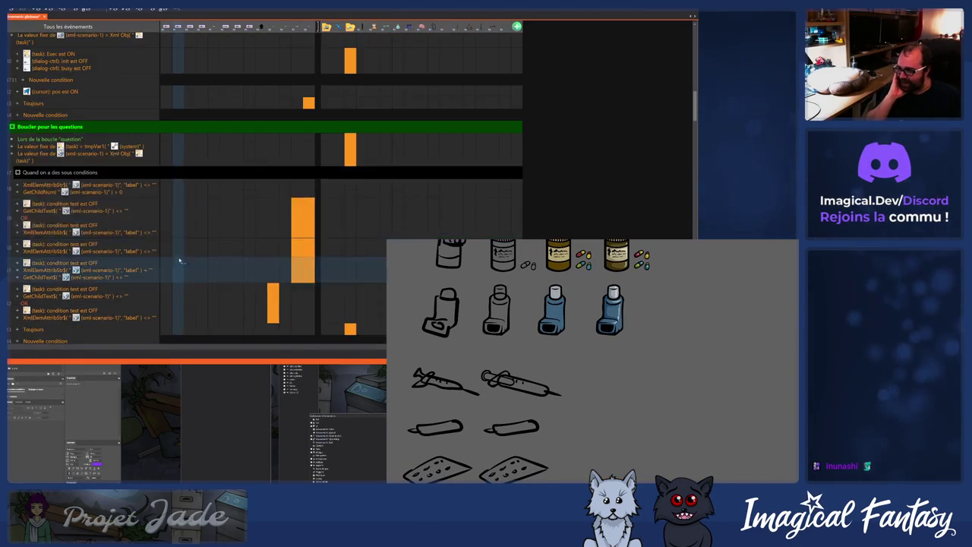
scroll(180, 261, up, 8)
scroll(180, 260, down, 2)
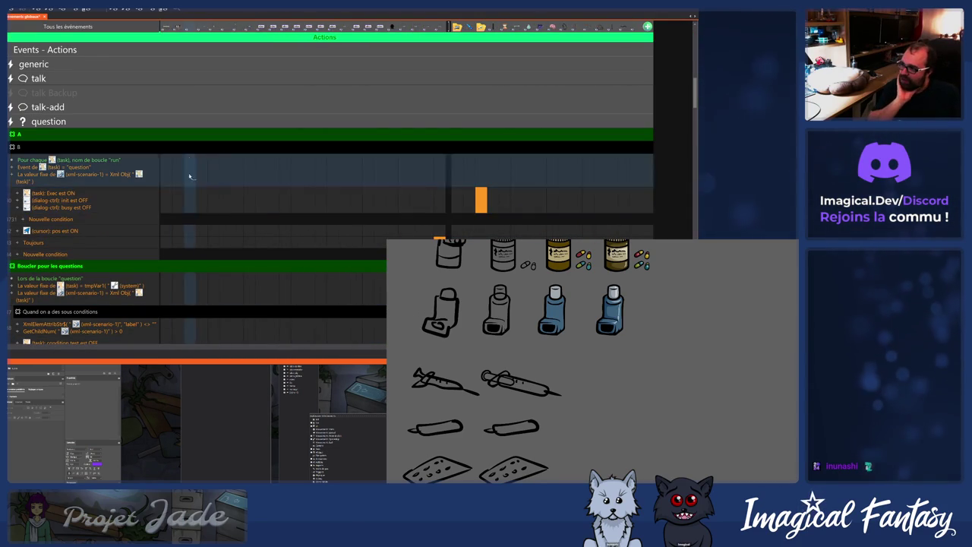
scroll(372, 203, down, 3)
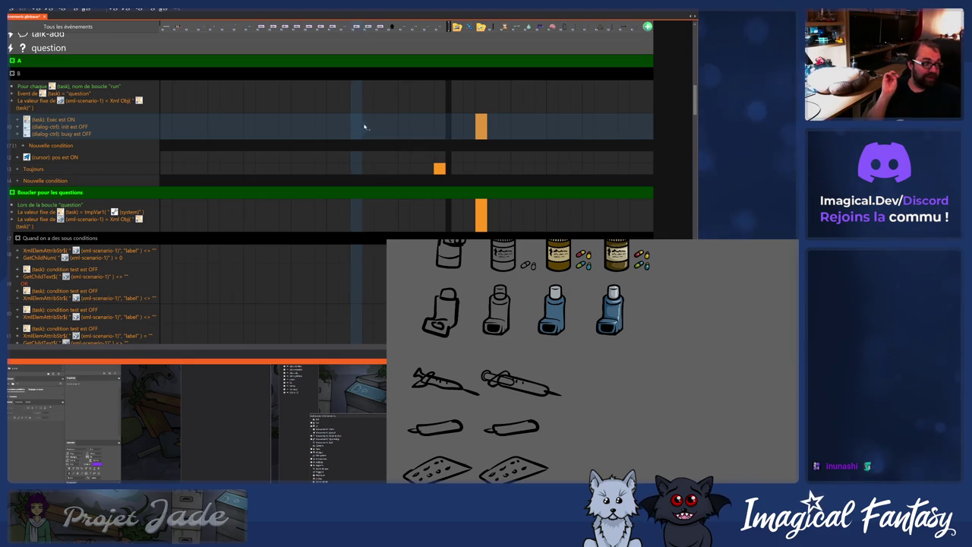
scroll(382, 145, down, 5)
scroll(382, 146, down, 10)
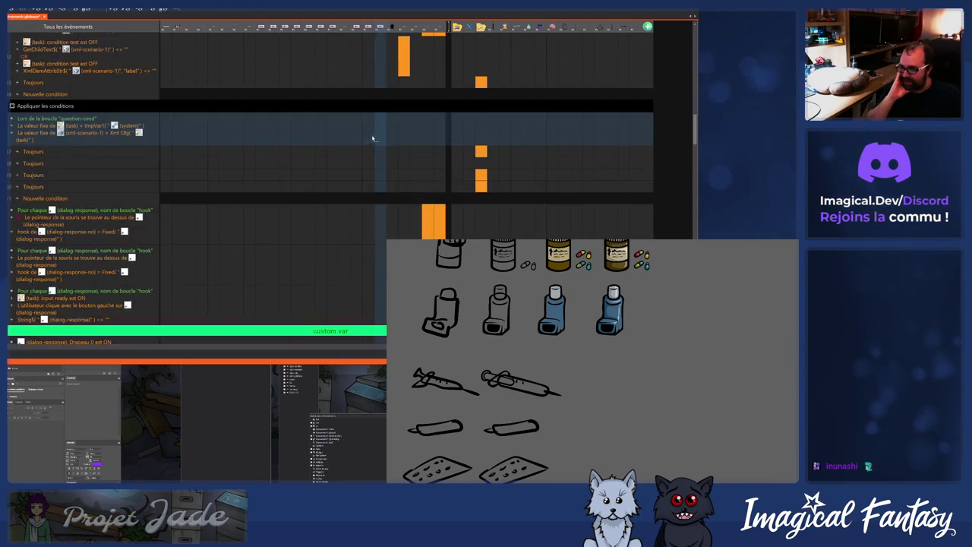
scroll(357, 122, down, 1)
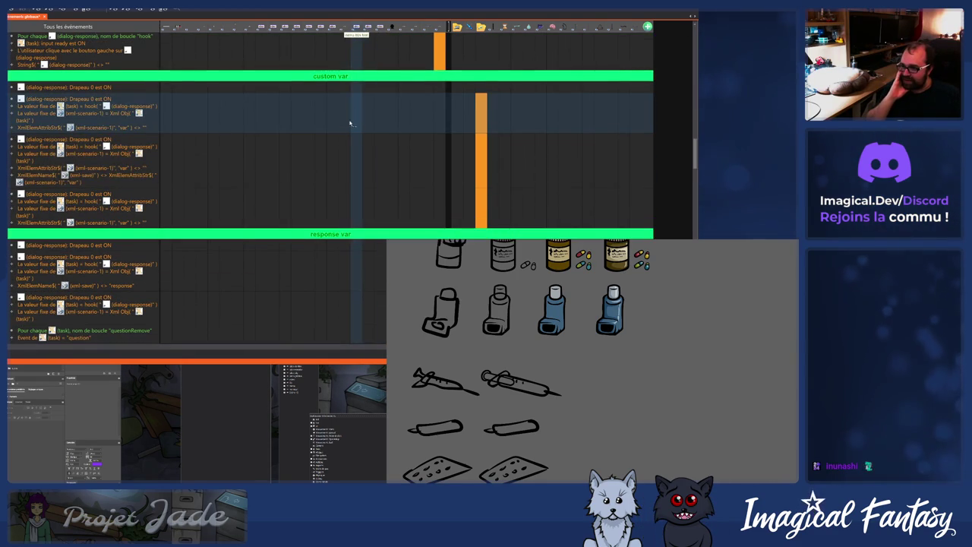
scroll(304, 159, down, 3)
scroll(296, 148, down, 10)
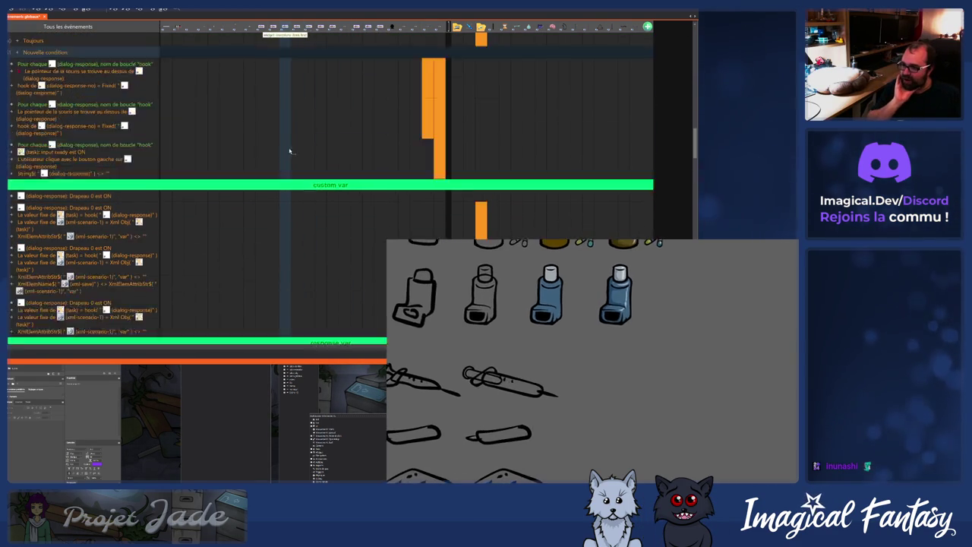
scroll(293, 155, down, 3)
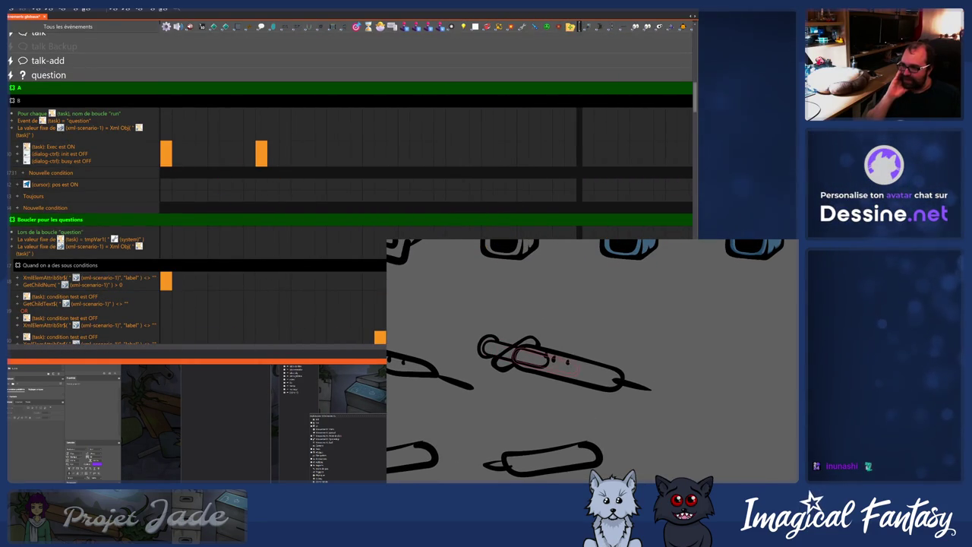
mouse_move(164, 160)
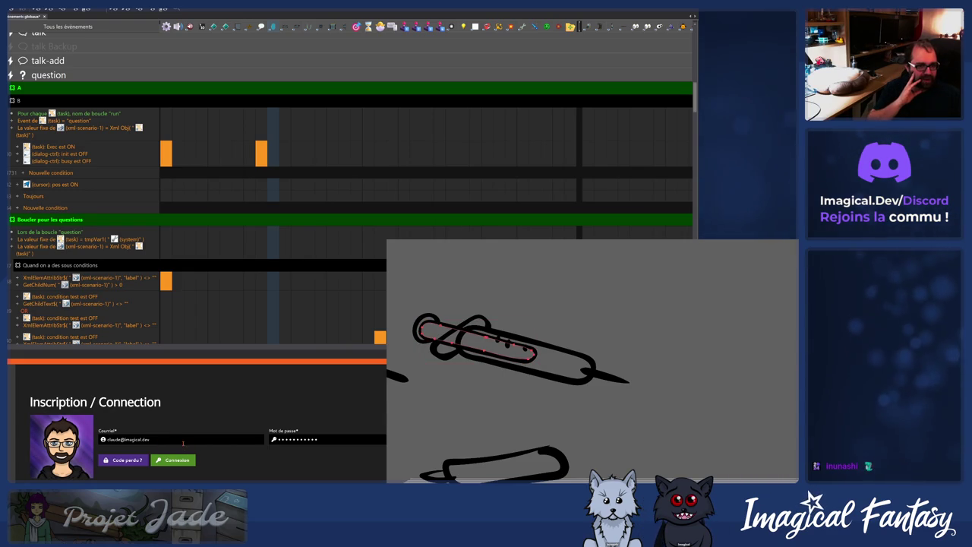
Re-enter the account password, then use 'Code perdu ?' to send a recovery link.
double_click(323, 438)
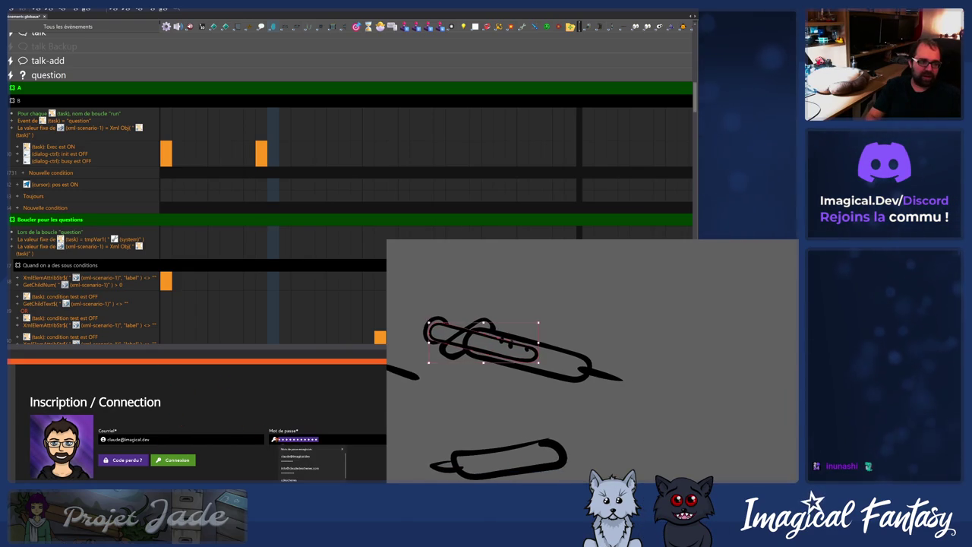
click(176, 461)
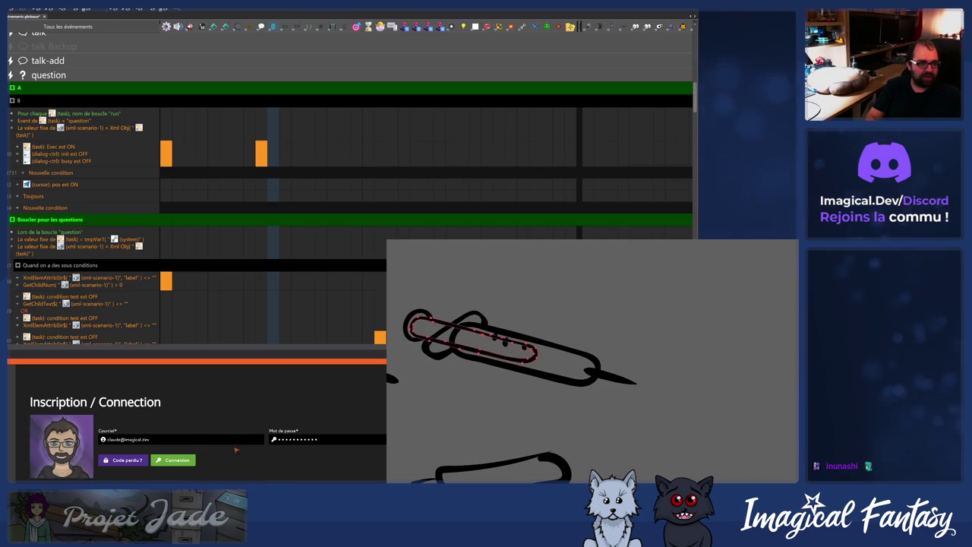
text(••)
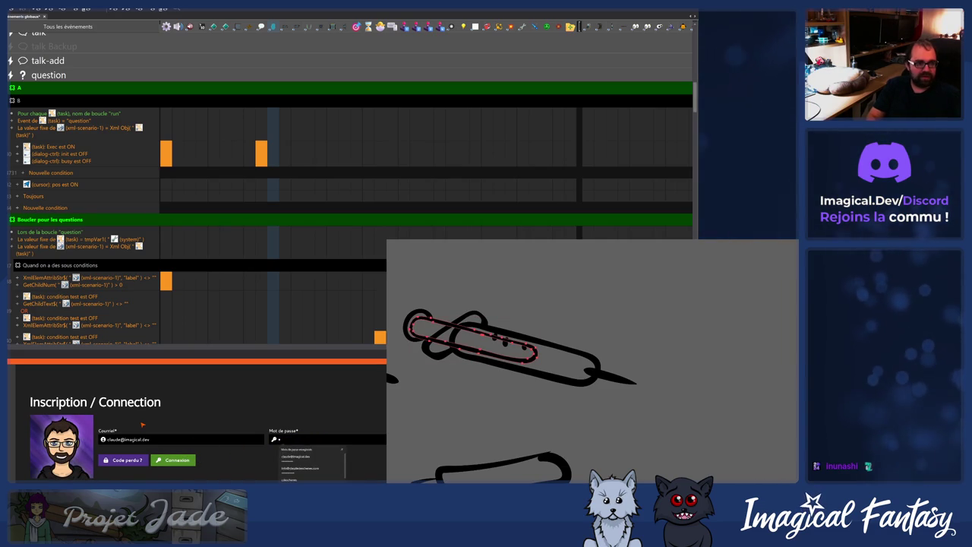
text(•••••)
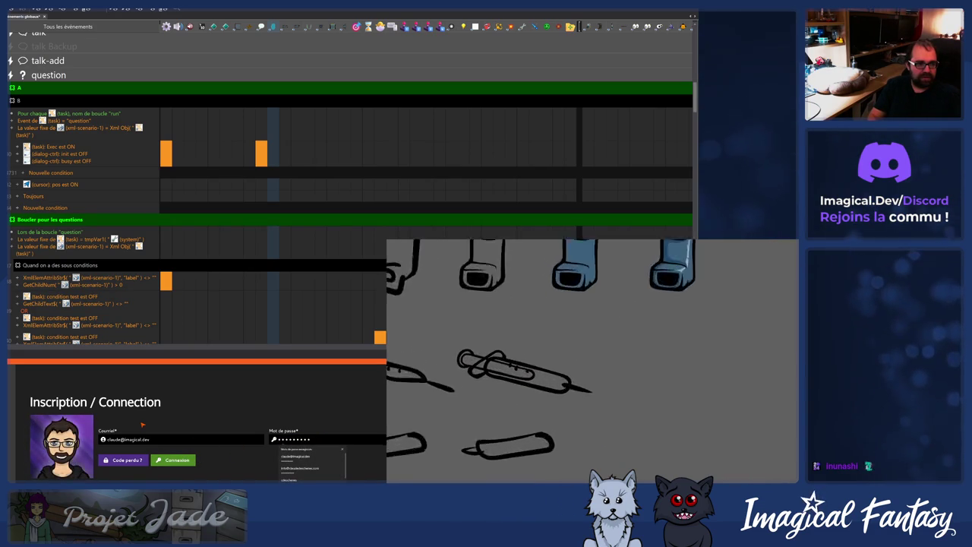
click(121, 461)
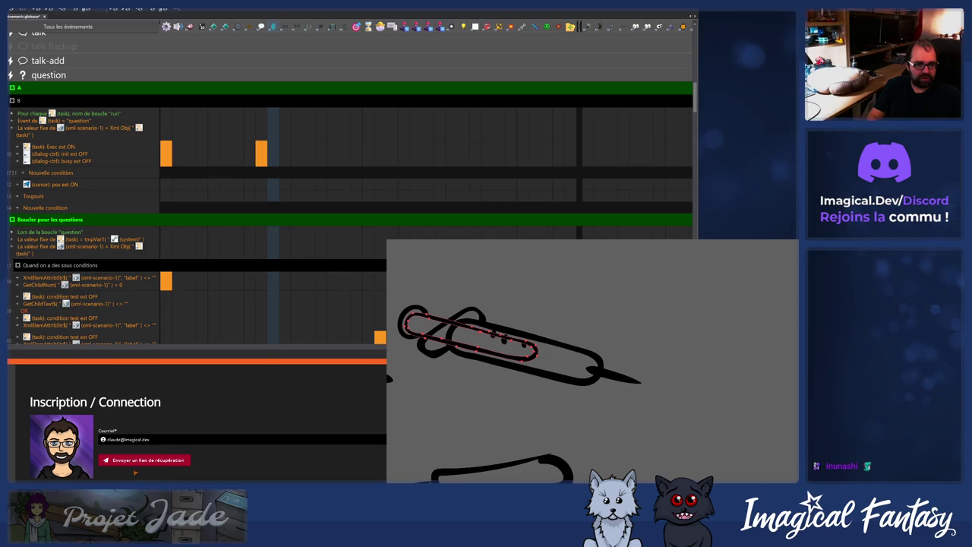
click(130, 460)
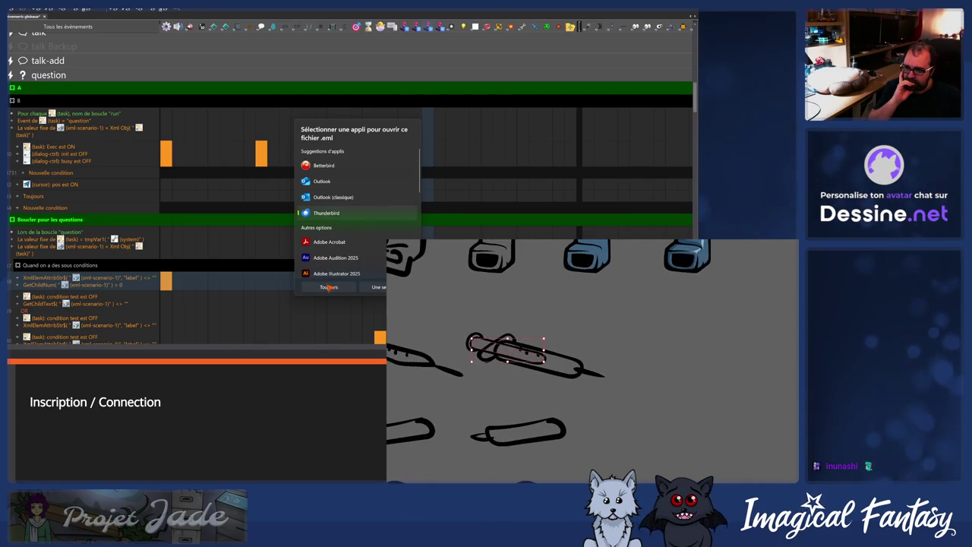
Make Thunderbird the app that always opens the .eml file.
click(373, 298)
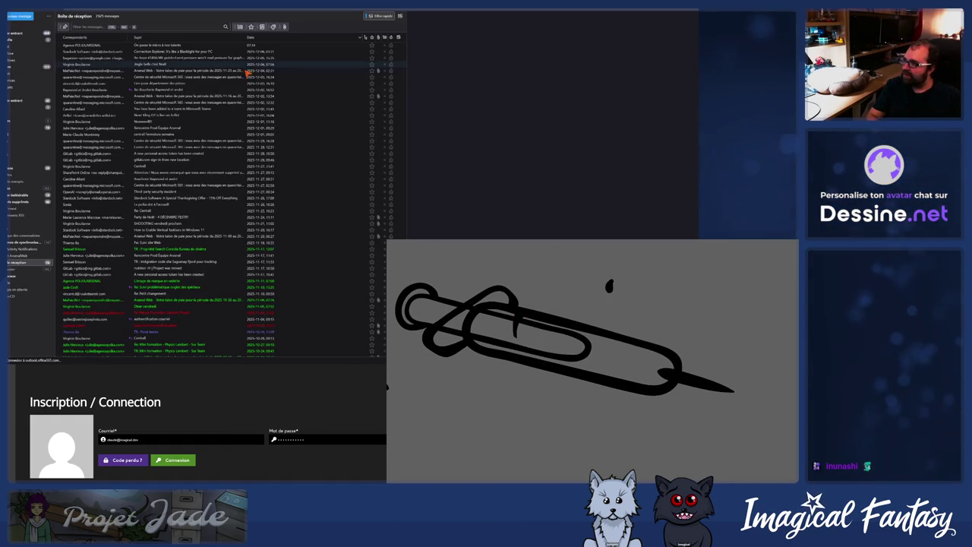
Log into the Projet Jade Administration with the saved credentials and open the account's Profil panel.
click(281, 442)
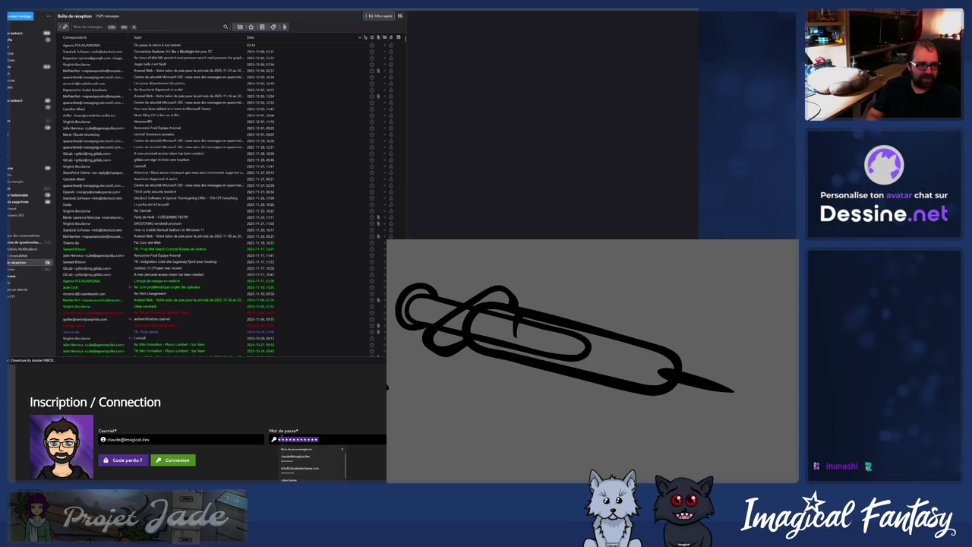
click(169, 459)
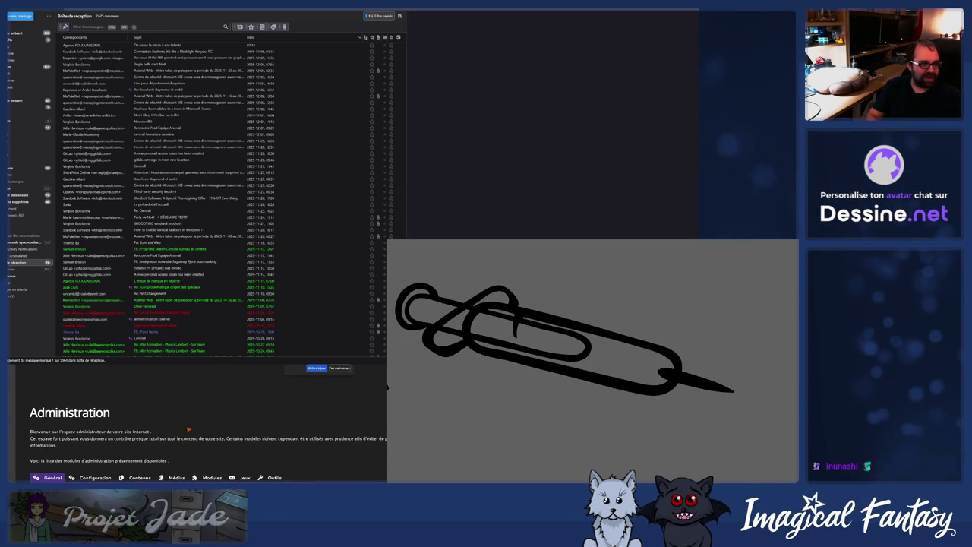
scroll(159, 453, down, 3)
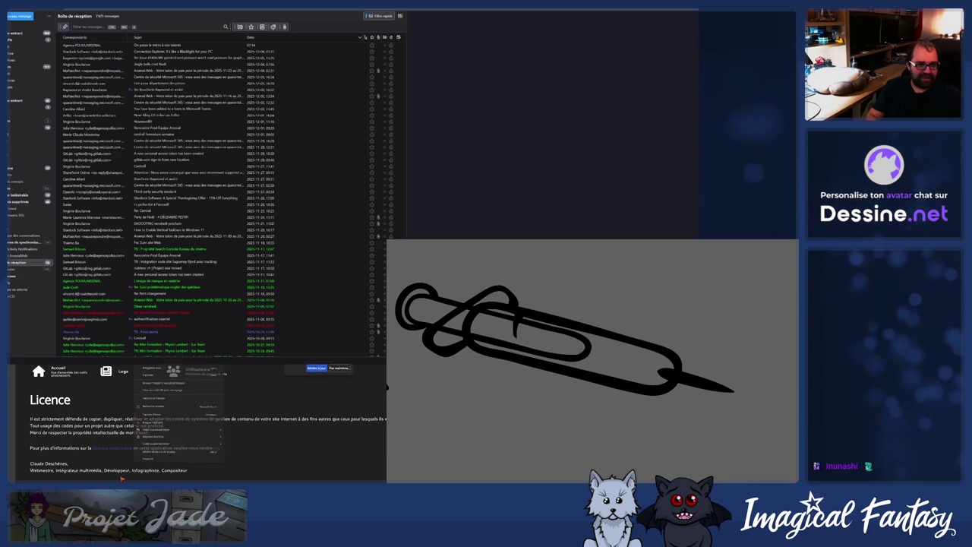
scroll(197, 433, up, 3)
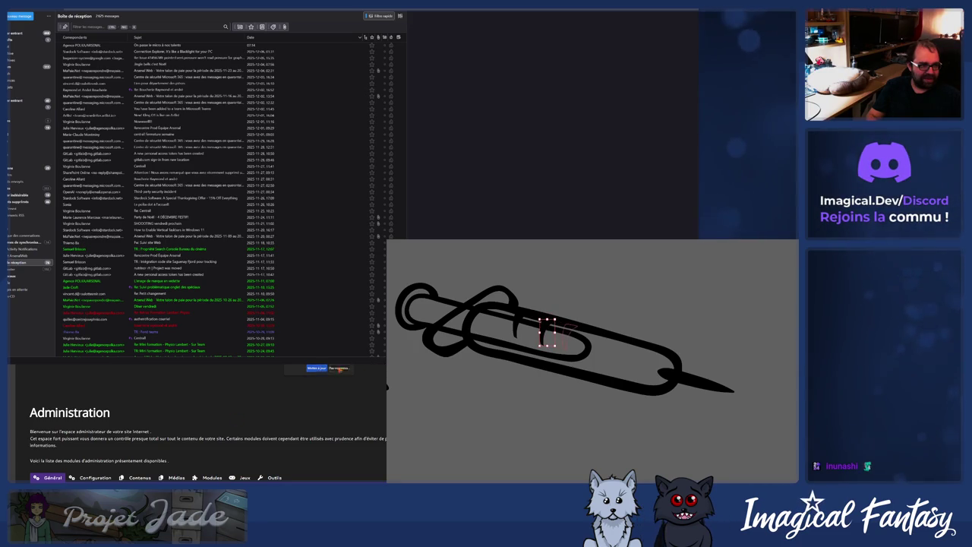
click(202, 445)
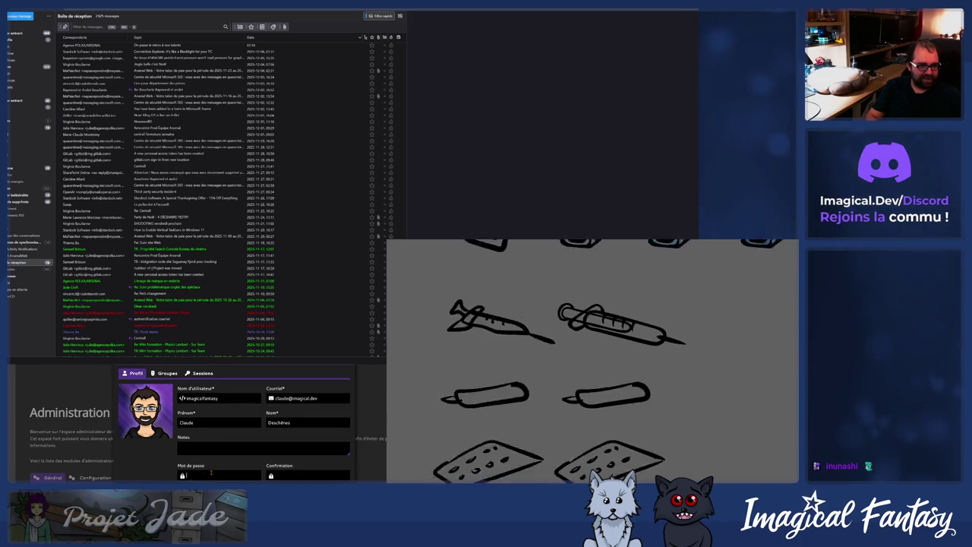
Enter a new password in Mot de passe and Confirmation, then close the Profil dialog.
click(202, 470)
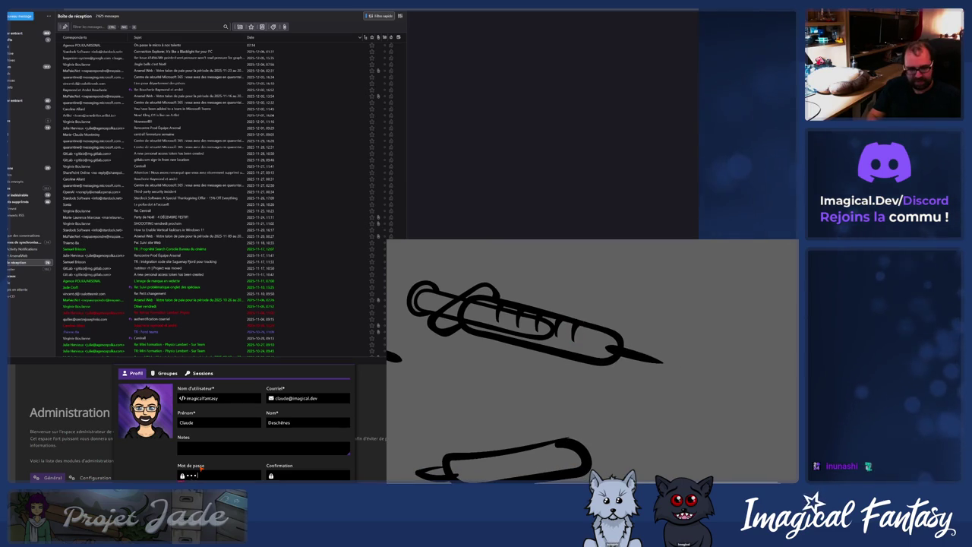
text(abcd)
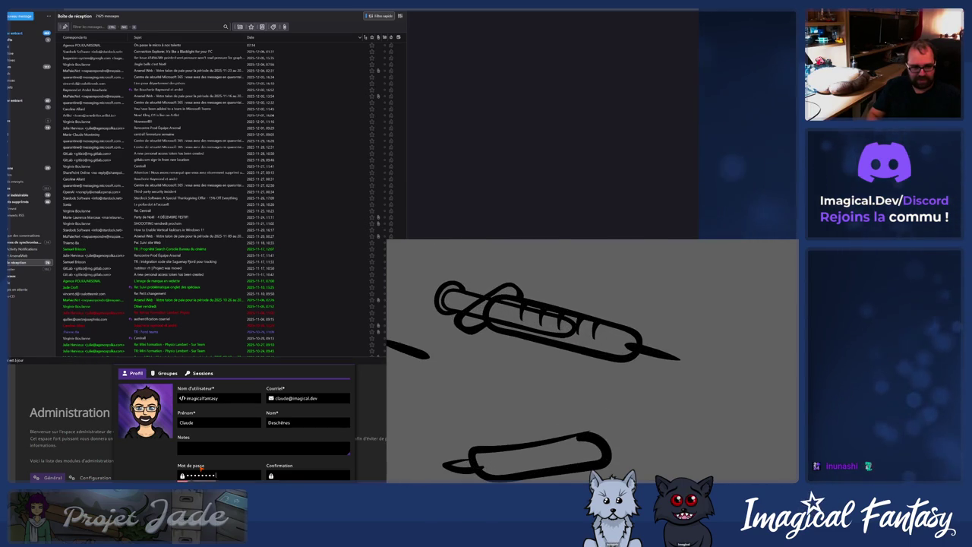
key(Tab)
text(ab)
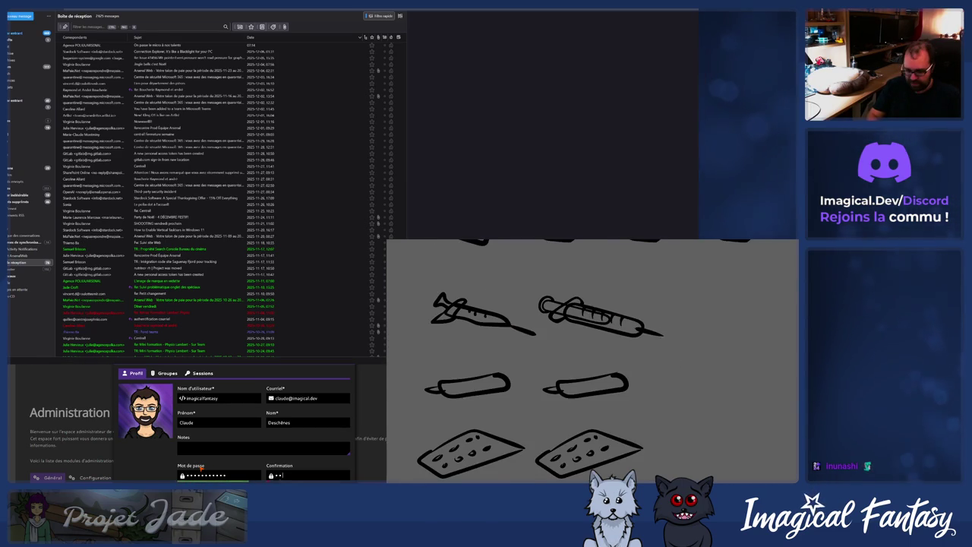
text(abcdef)
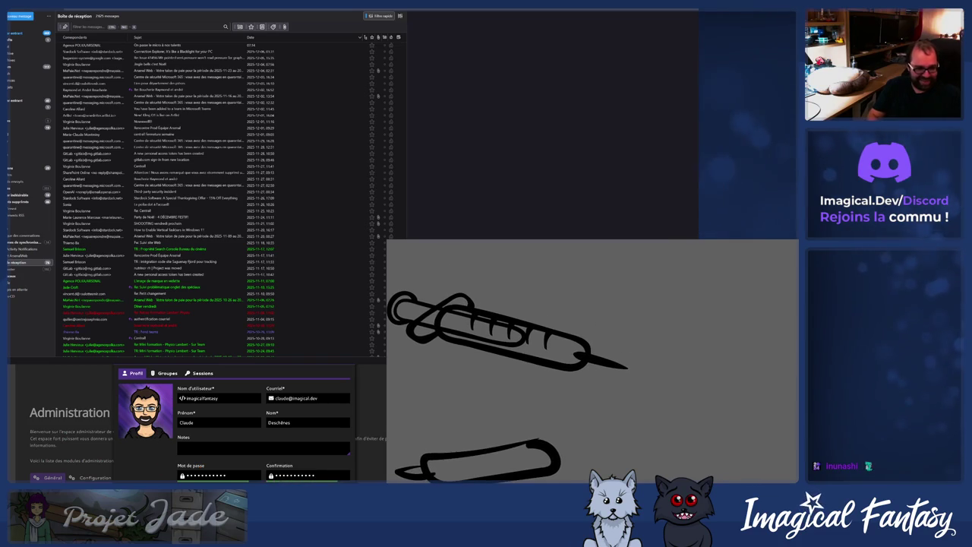
key(Return)
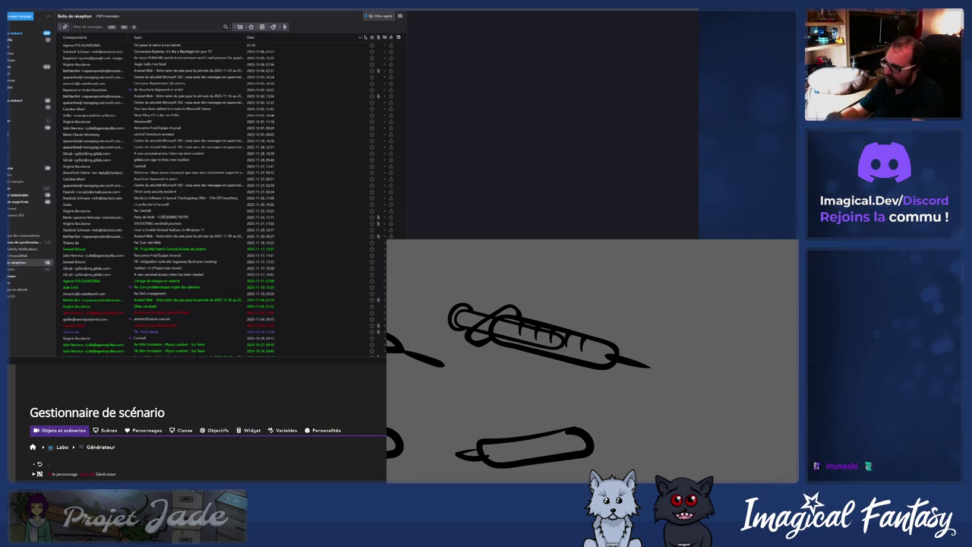
scroll(593, 360, down, 3)
scroll(593, 361, down, 3)
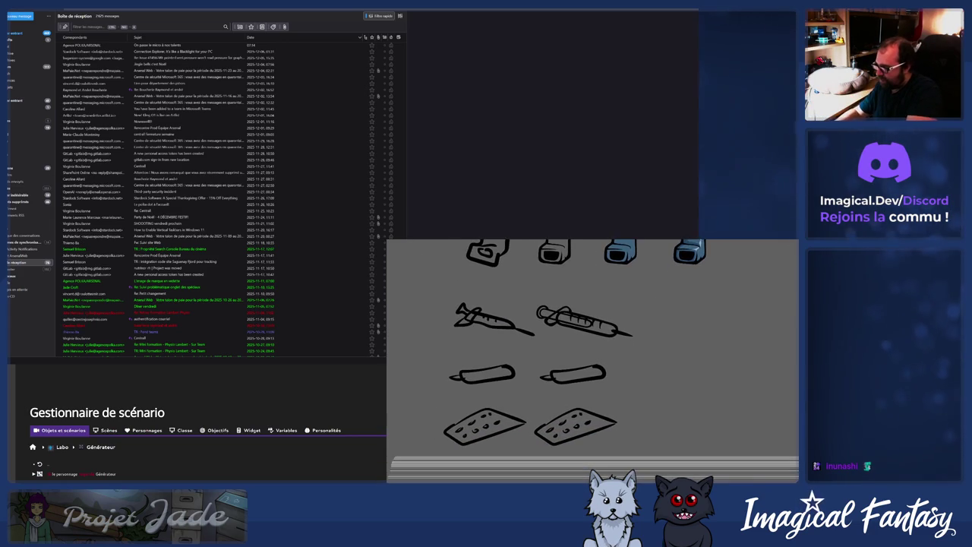
scroll(592, 361, down, 3)
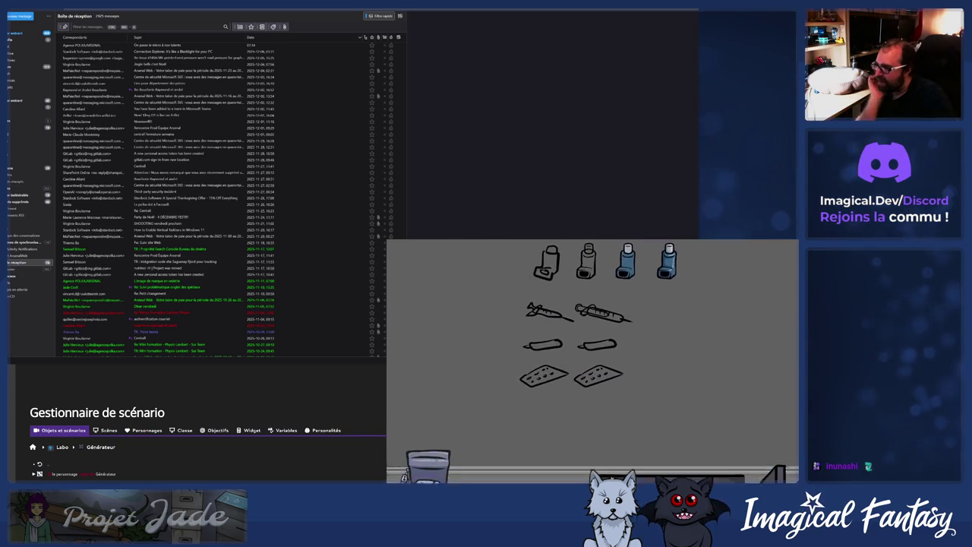
scroll(613, 348, up, 3)
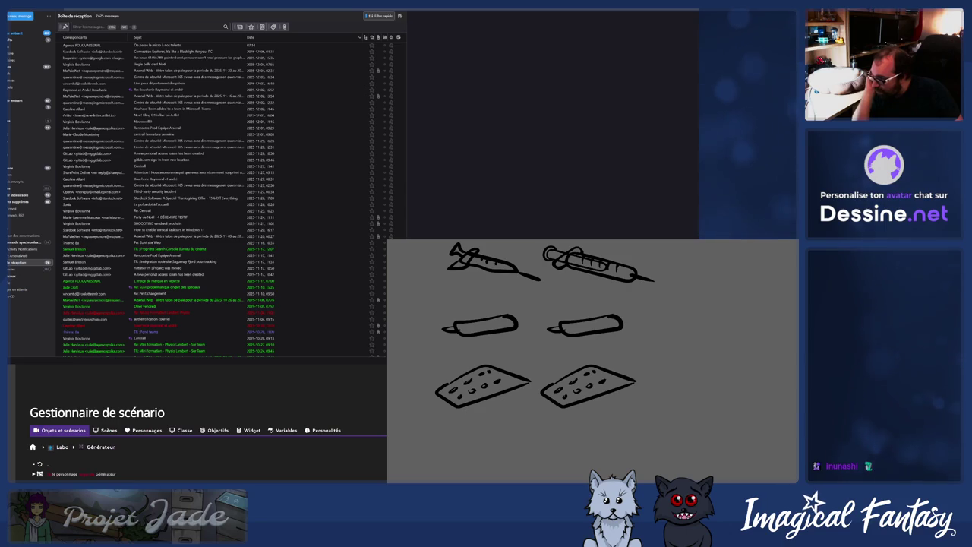
Shift the two blister packs slightly lower and copy the capsule pair into a row beneath.
scroll(657, 365, down, 3)
scroll(663, 360, down, 1)
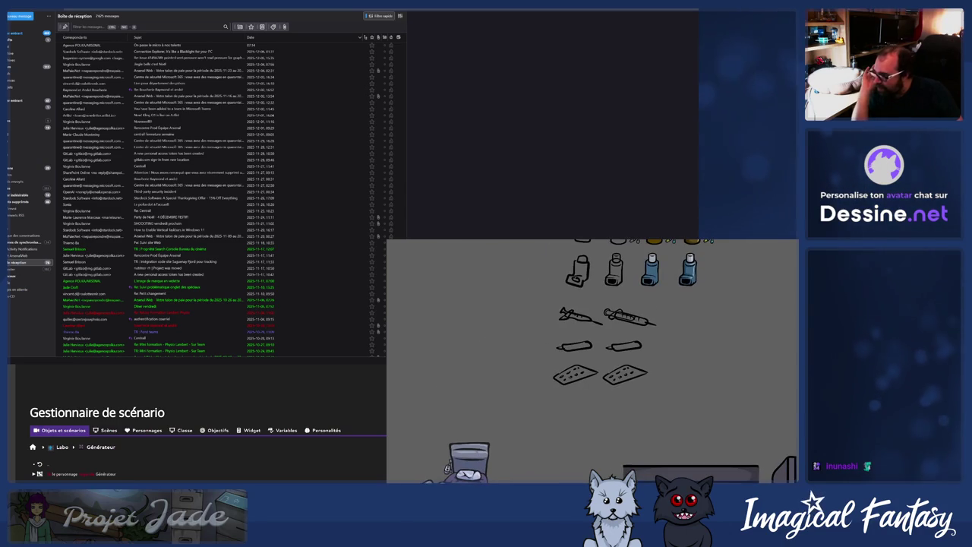
click(600, 374)
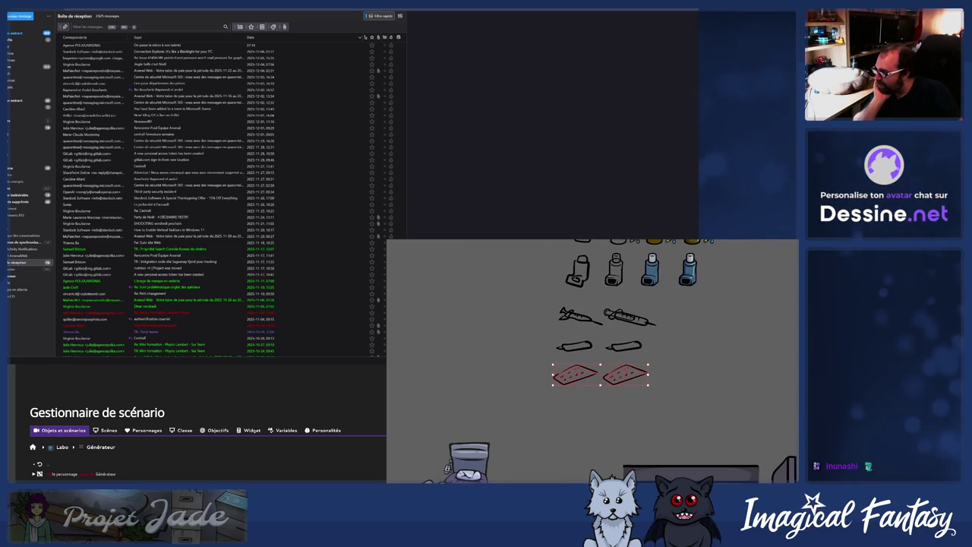
drag(600, 374, 600, 386)
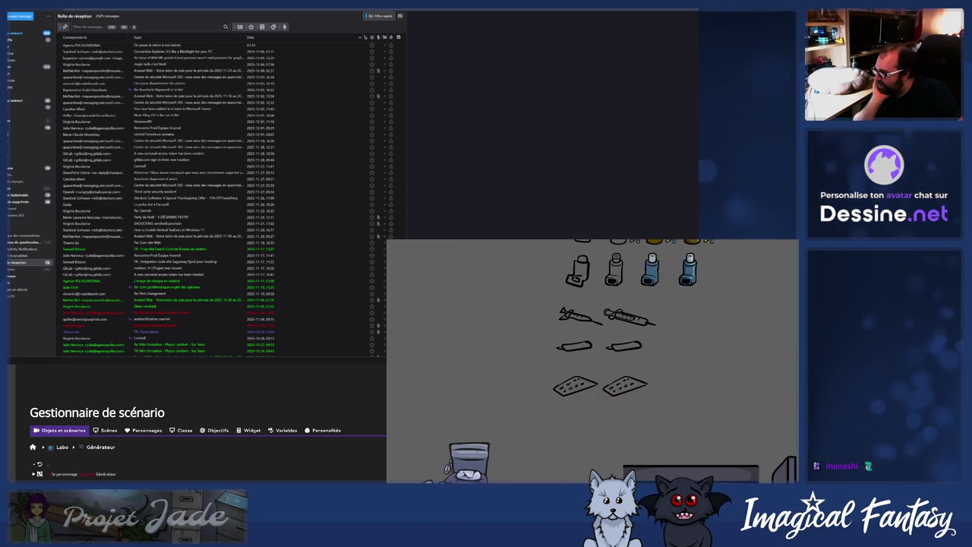
mouse_move(601, 345)
mouse_down()
mouse_move(600, 319)
mouse_move(601, 353)
mouse_up()
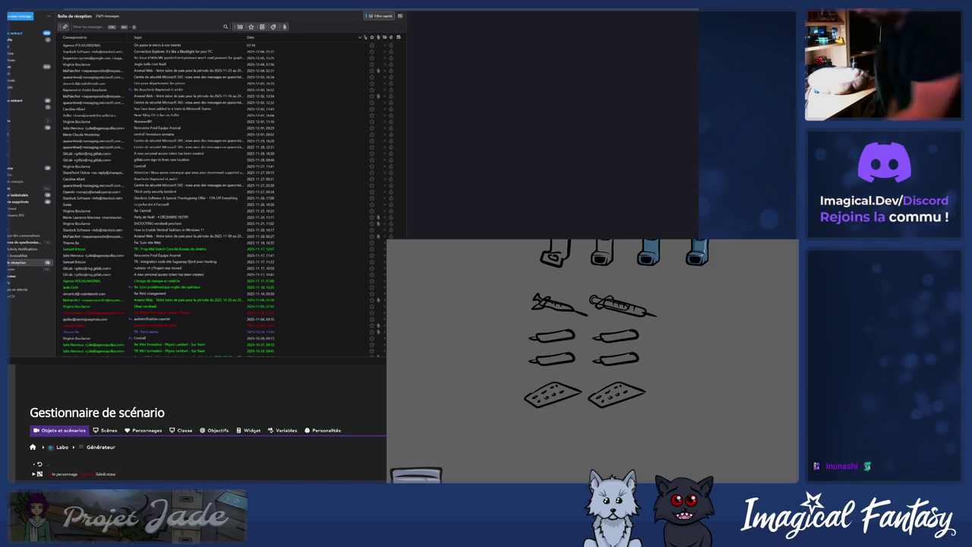
key(XF86AudioLowerVolume)
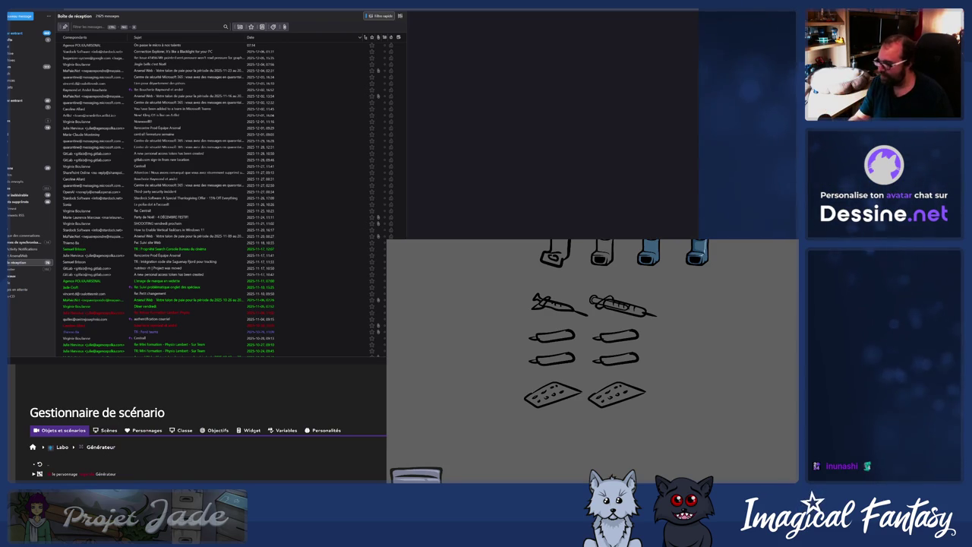
Adjust the sound volume and return to the Fusion event editor window.
key(XF86AudioLowerVolume)
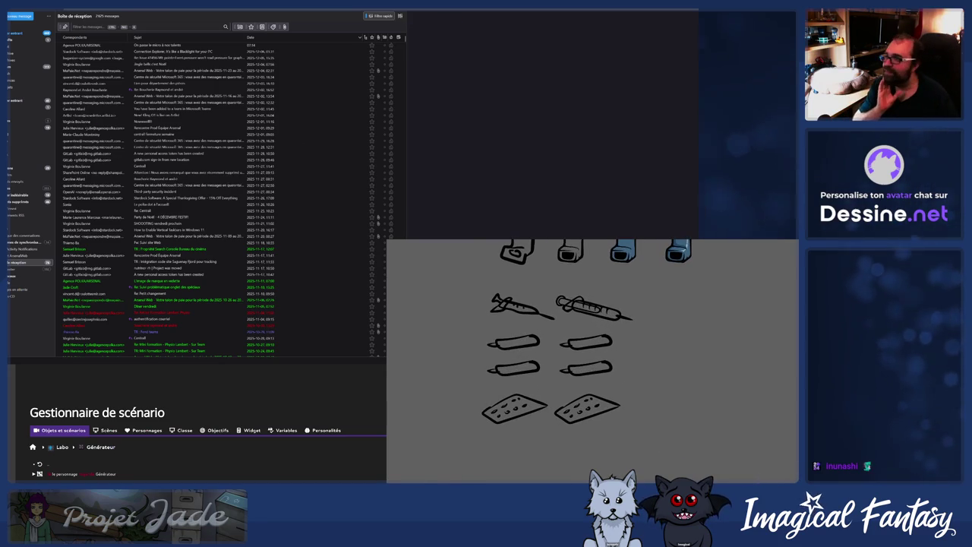
key(alt+Tab)
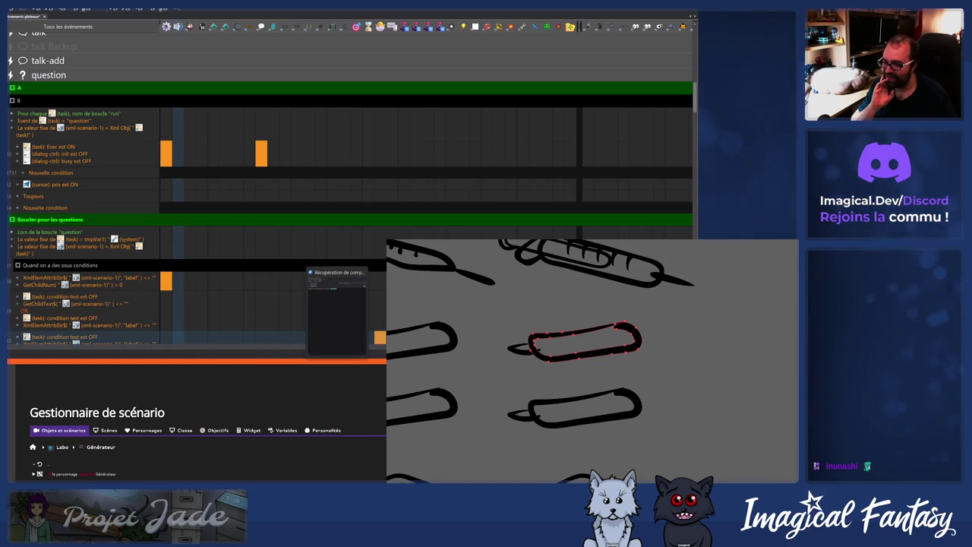
right_click(335, 363)
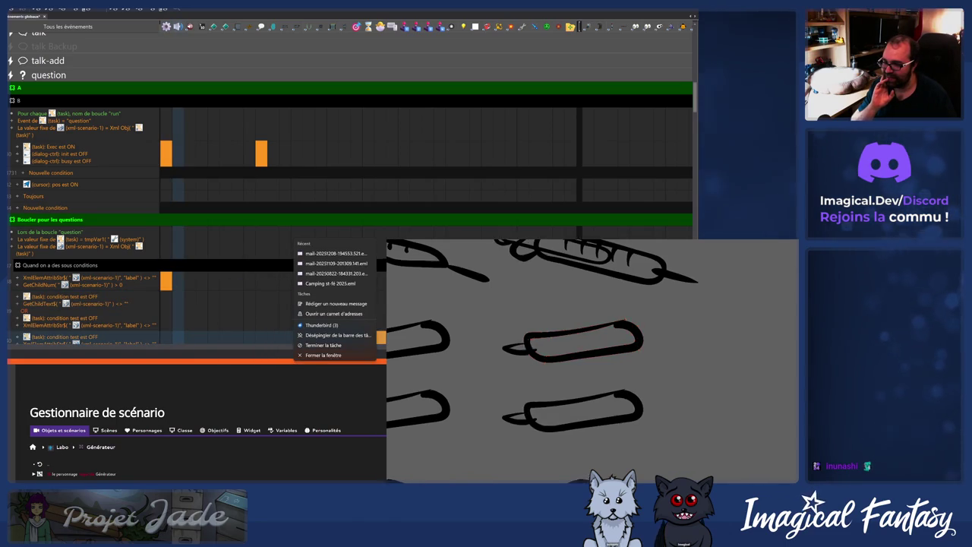
click(319, 325)
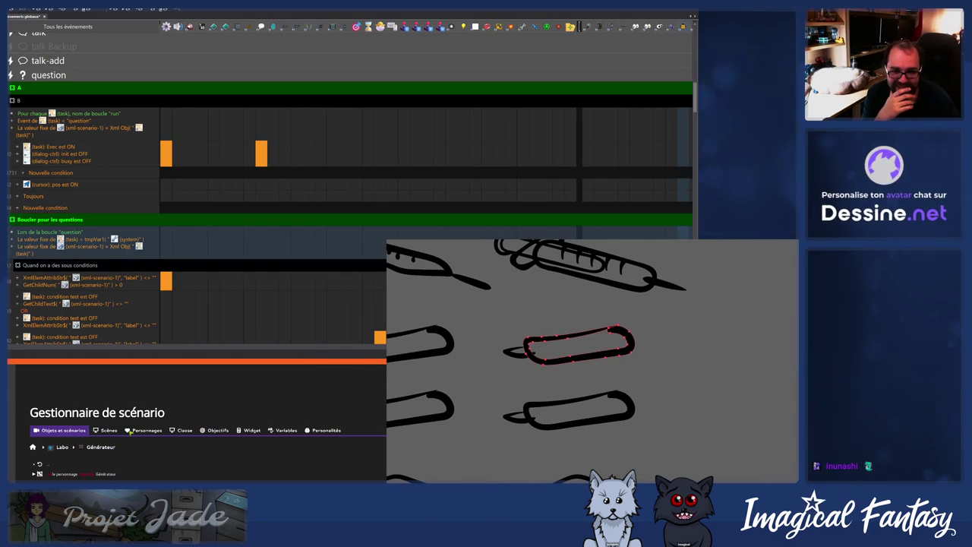
Go back to the Labo list, open Tuyaux à pince, and expand its character's dialogue.
click(39, 464)
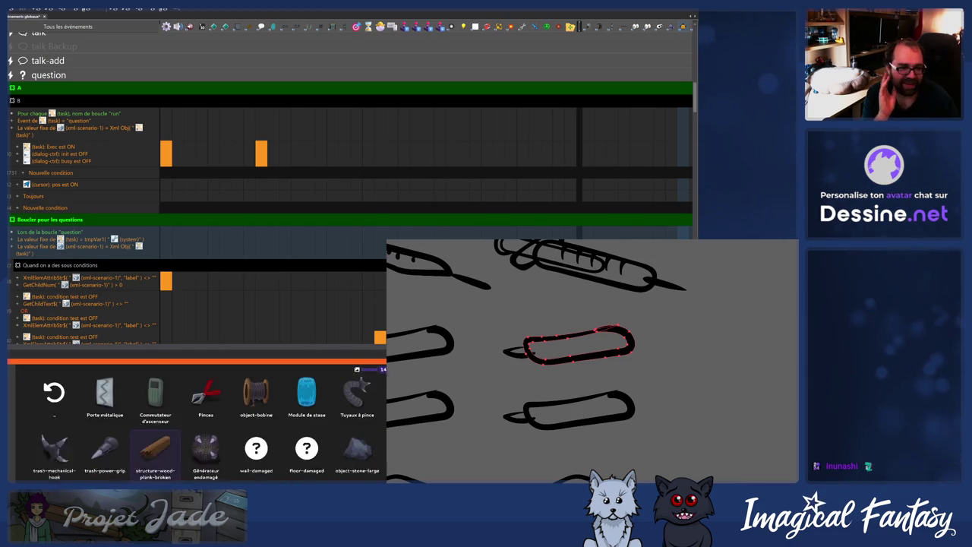
click(336, 441)
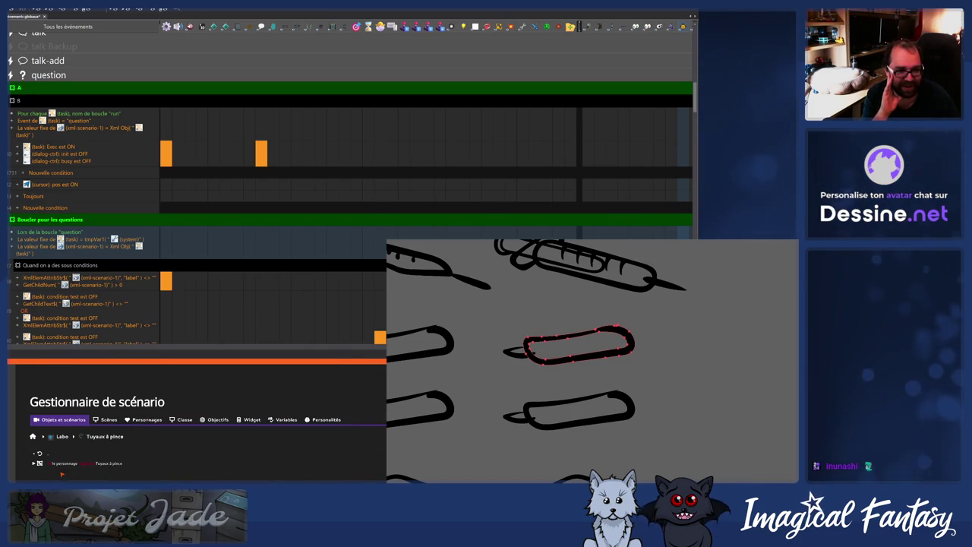
click(34, 463)
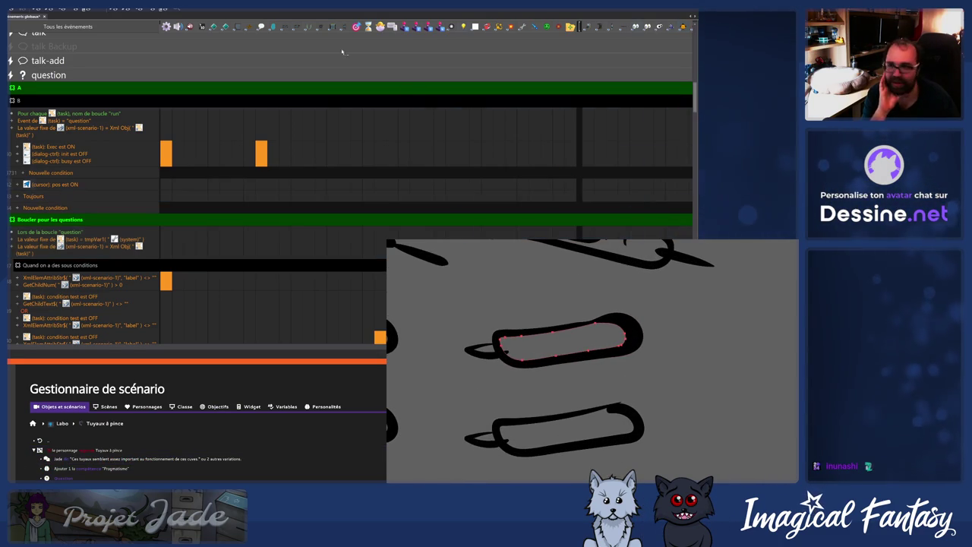
scroll(219, 50, up, 3)
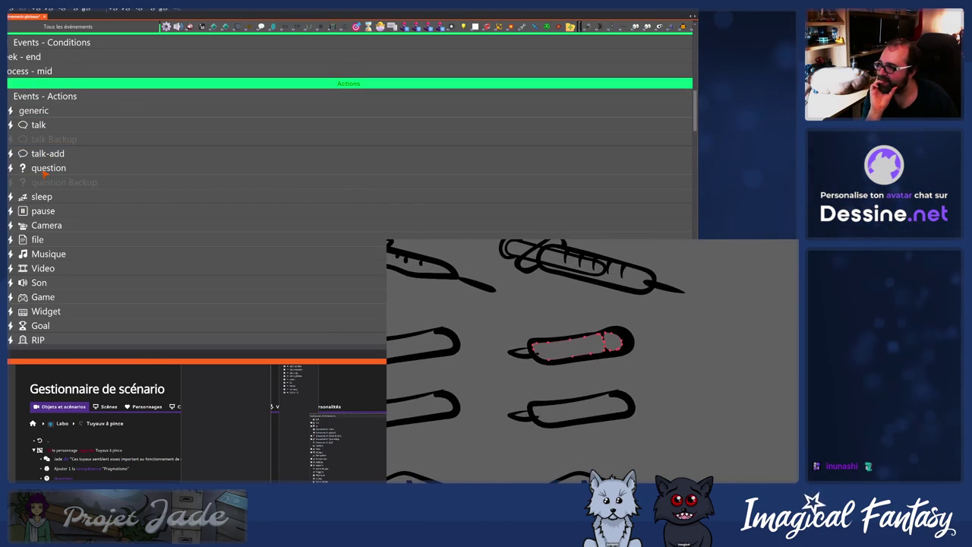
Expand the question group's events and bring the running Projet Jade game forward.
click(44, 170)
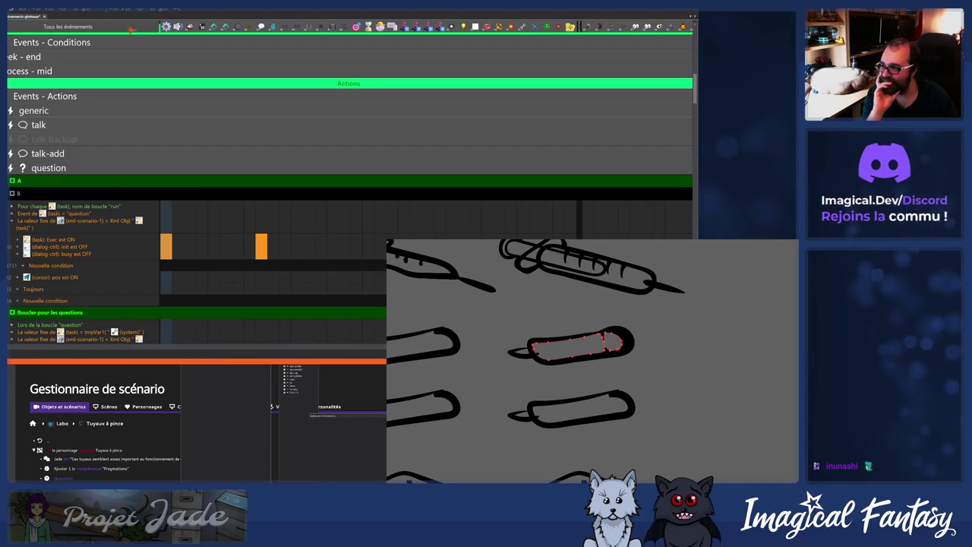
mouse_move(209, 357)
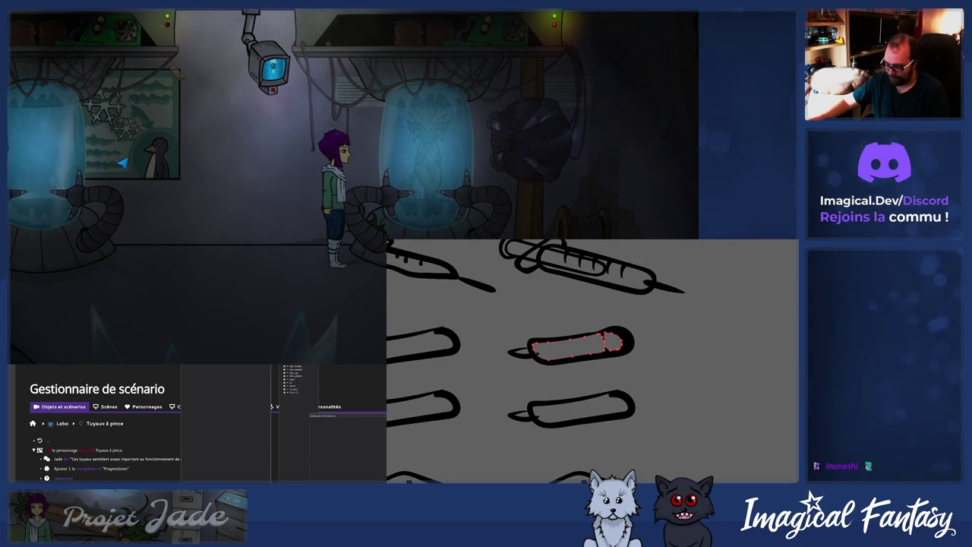
Close the game preview with Escape, returning to the question events.
key(Escape)
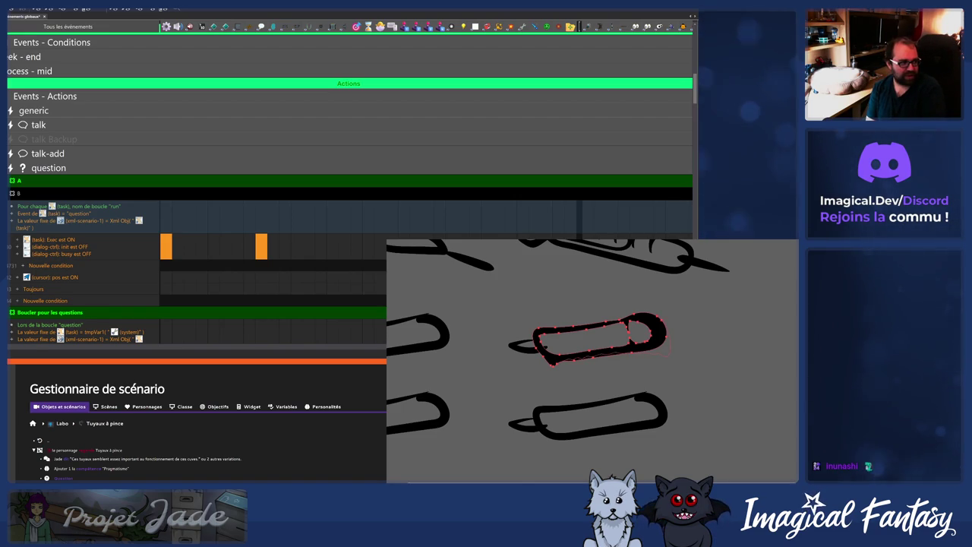
Flip to another version of the capsule drawing, then switch to the XML dialogue script.
key(Right)
key(Right)
key(Right)
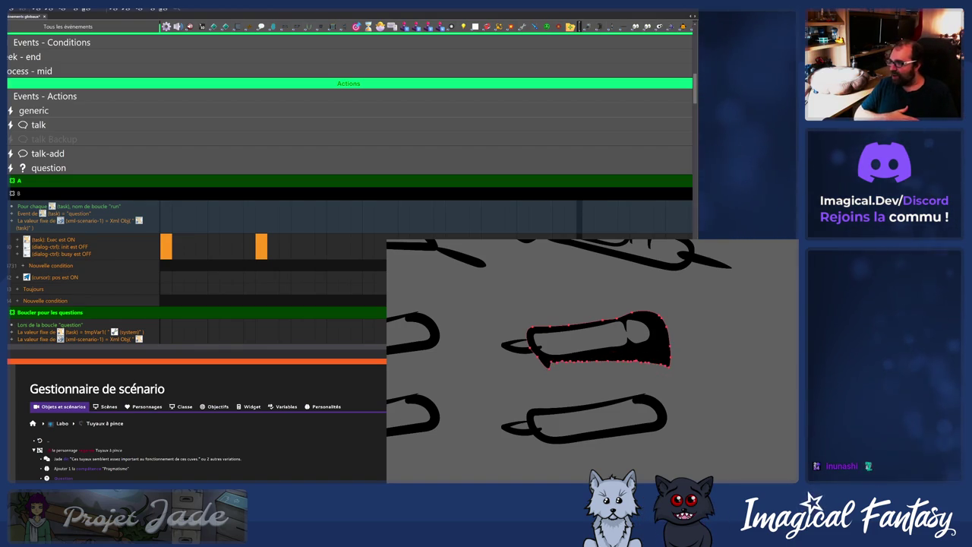
scroll(664, 358, down, 5)
scroll(642, 351, up, 5)
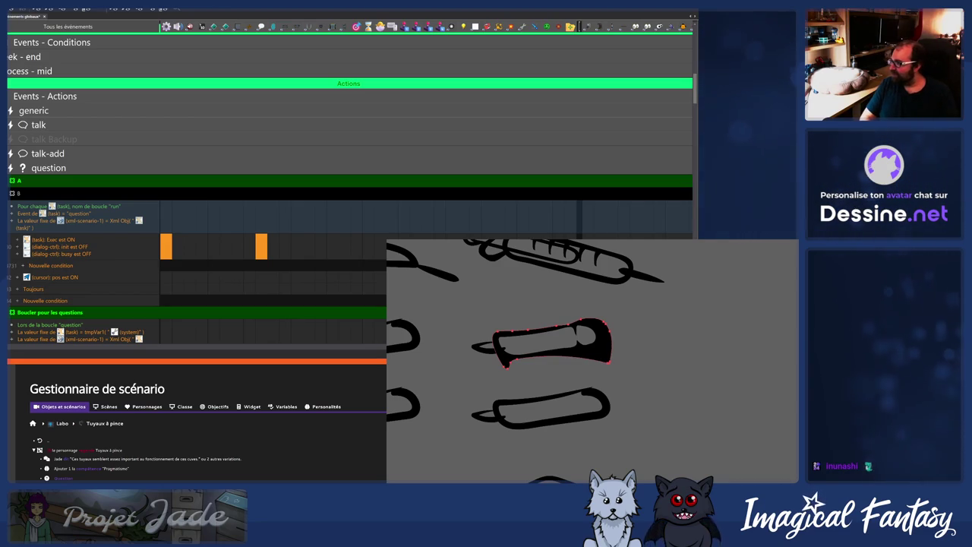
key(alt+Tab)
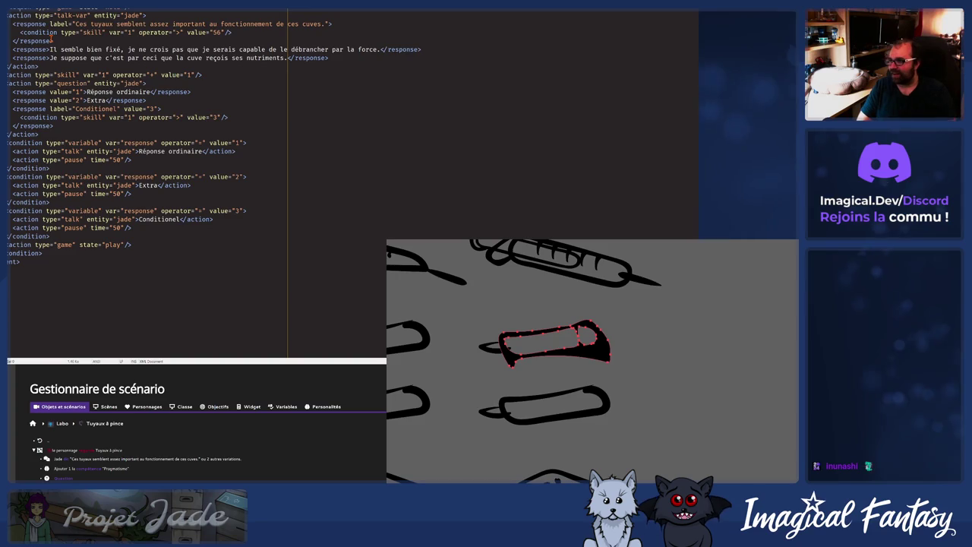
Collapse the question group, then select the talk Backup, talk and question group headers.
key(alt+Tab)
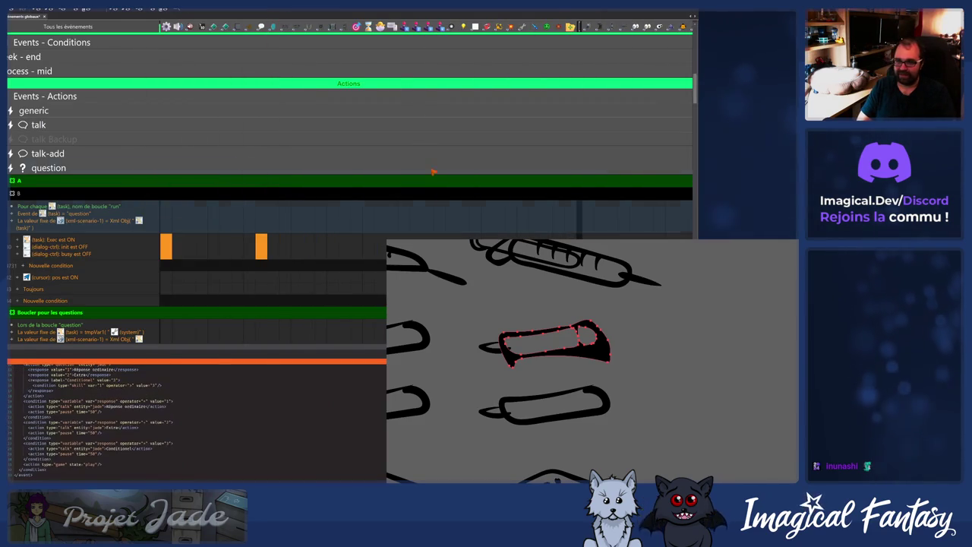
click(57, 171)
click(58, 170)
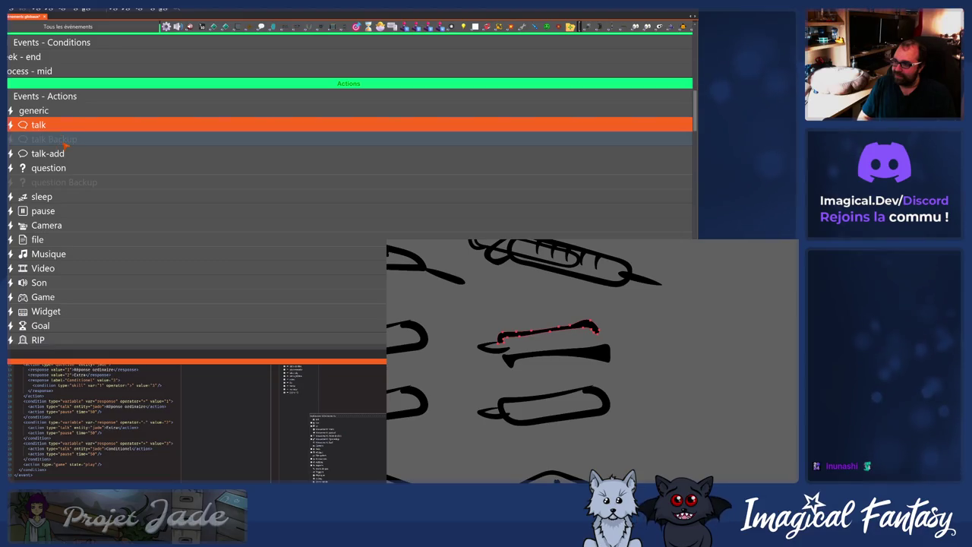
click(64, 139)
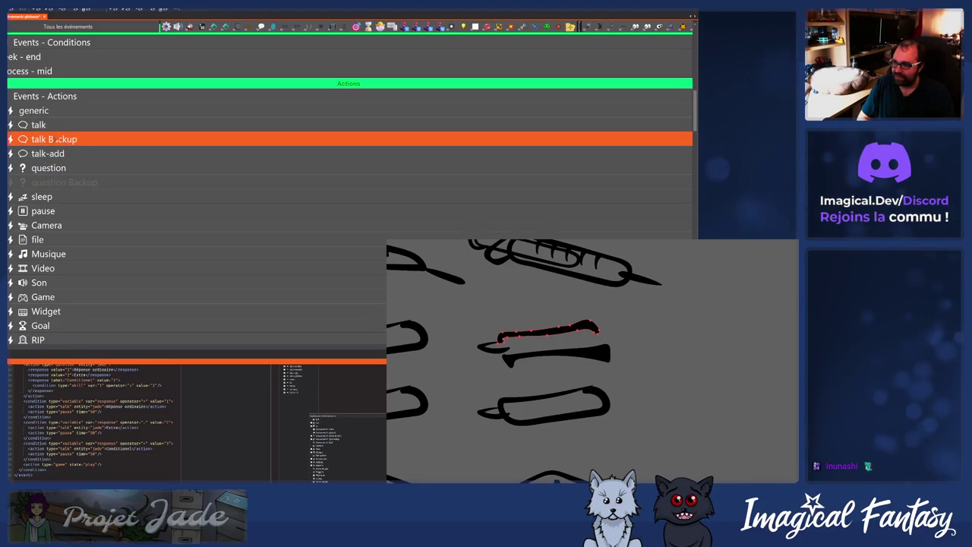
click(55, 139)
click(76, 166)
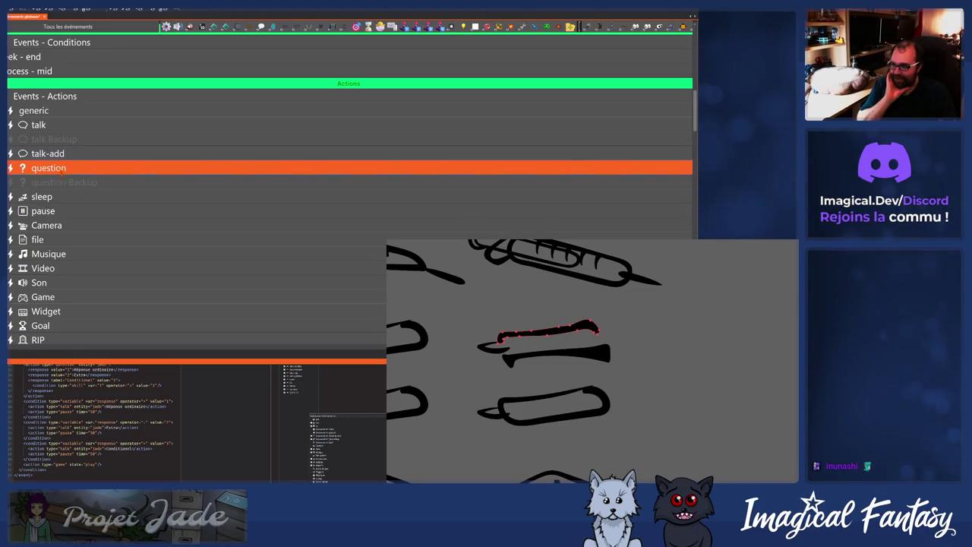
click(74, 169)
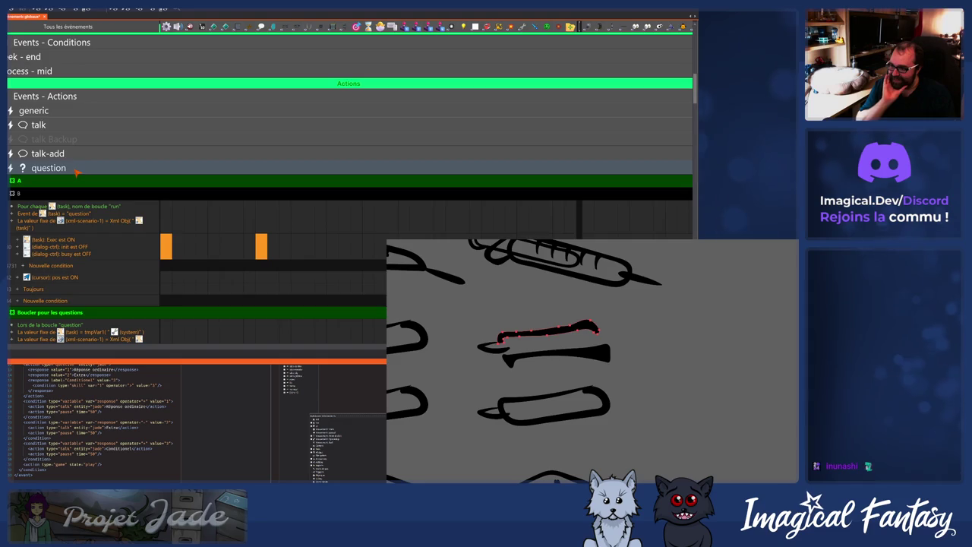
scroll(76, 172, down, 3)
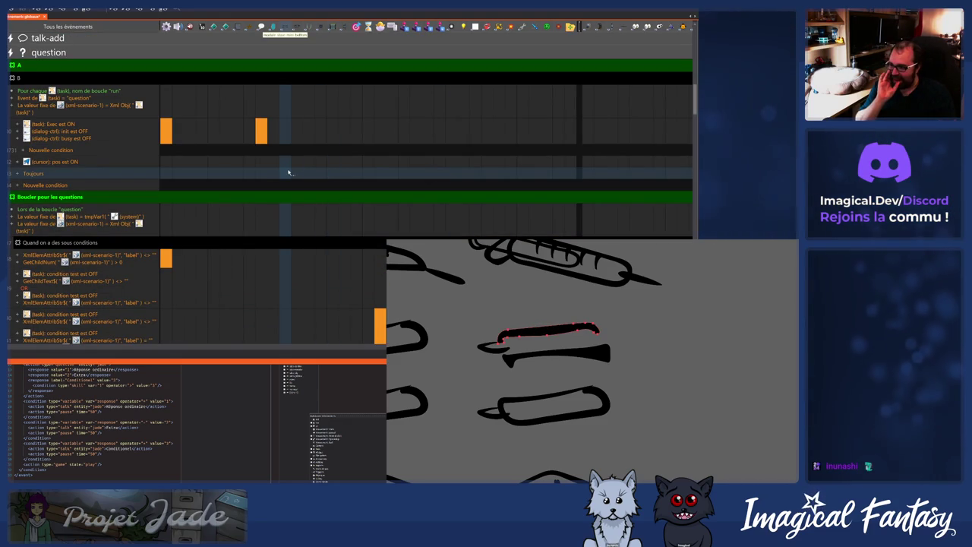
scroll(331, 184, down, 10)
scroll(334, 190, down, 10)
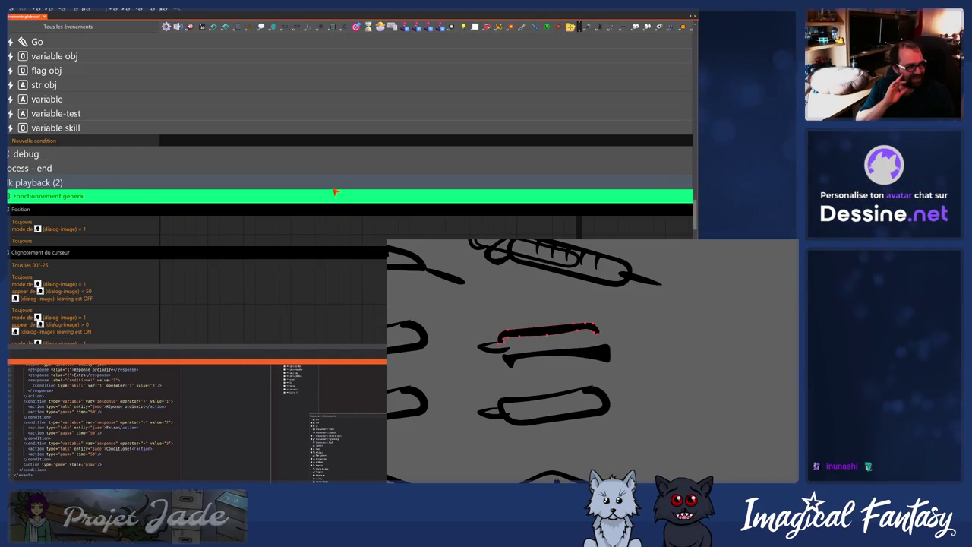
scroll(64, 202, down, 5)
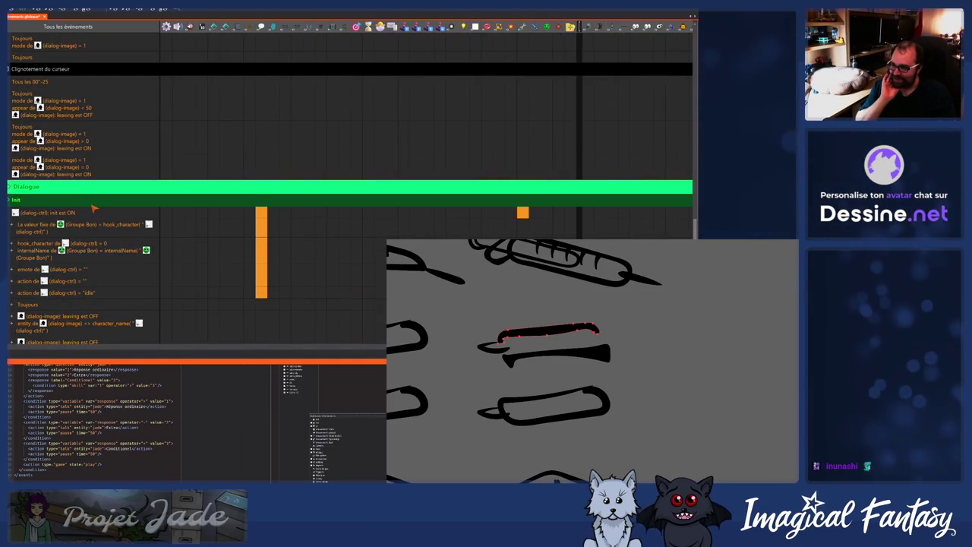
scroll(103, 210, down, 5)
scroll(109, 210, down, 8)
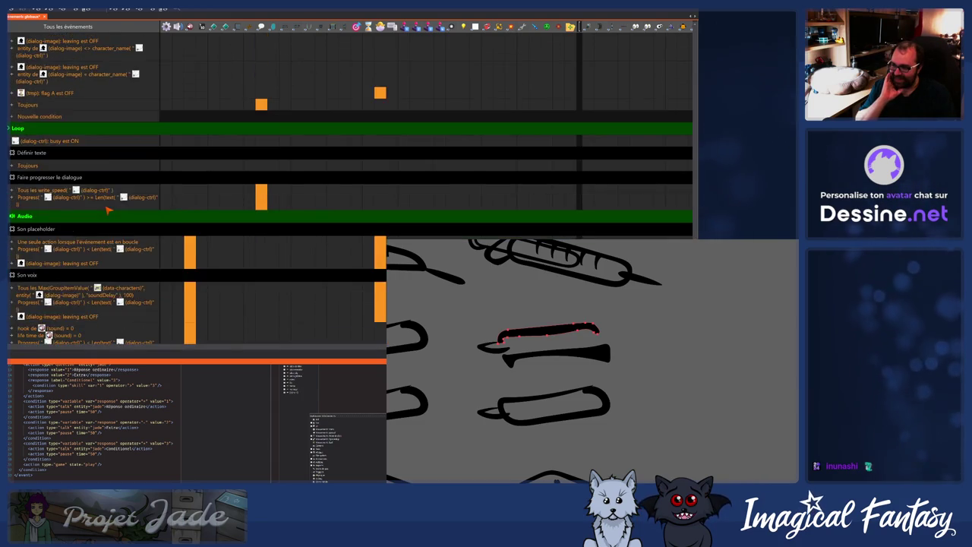
scroll(109, 211, down, 3)
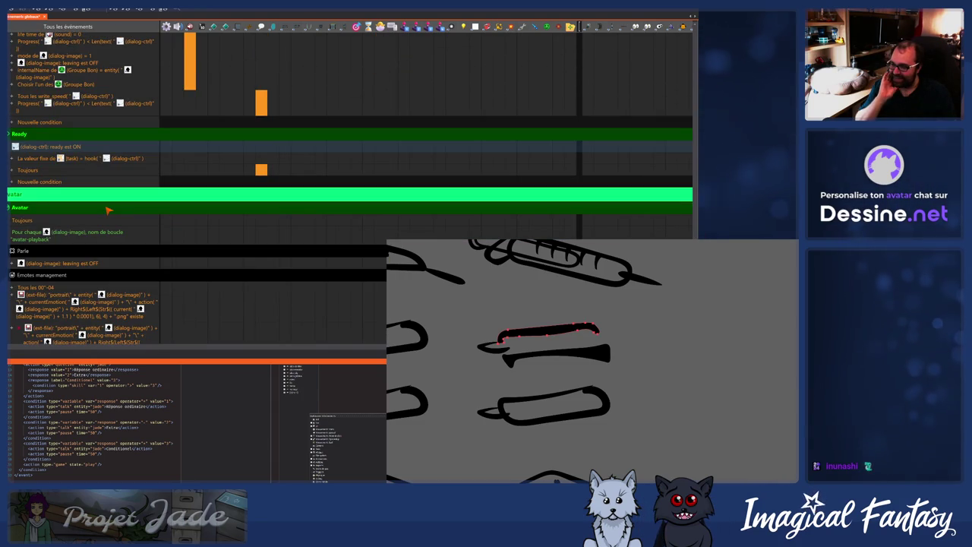
scroll(109, 211, down, 3)
scroll(108, 210, down, 3)
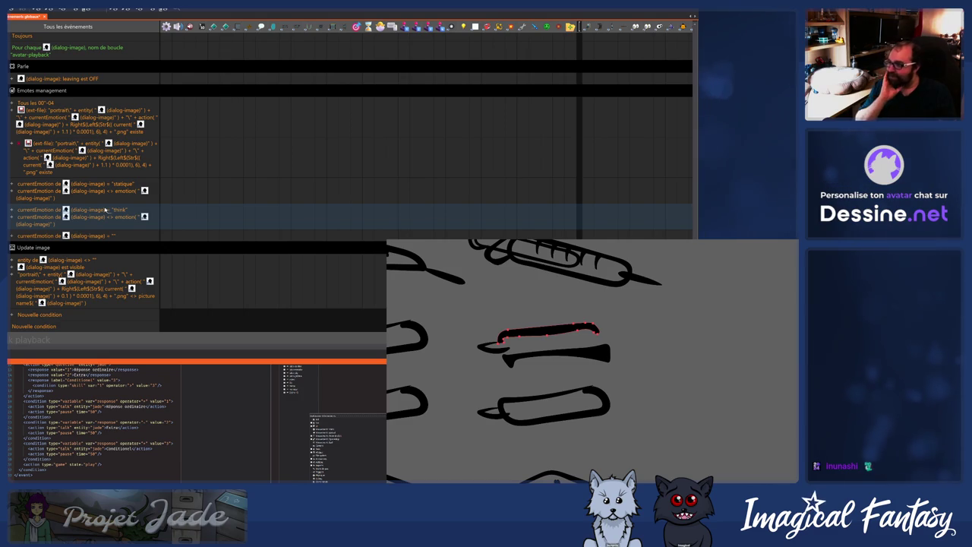
scroll(223, 229, up, 10)
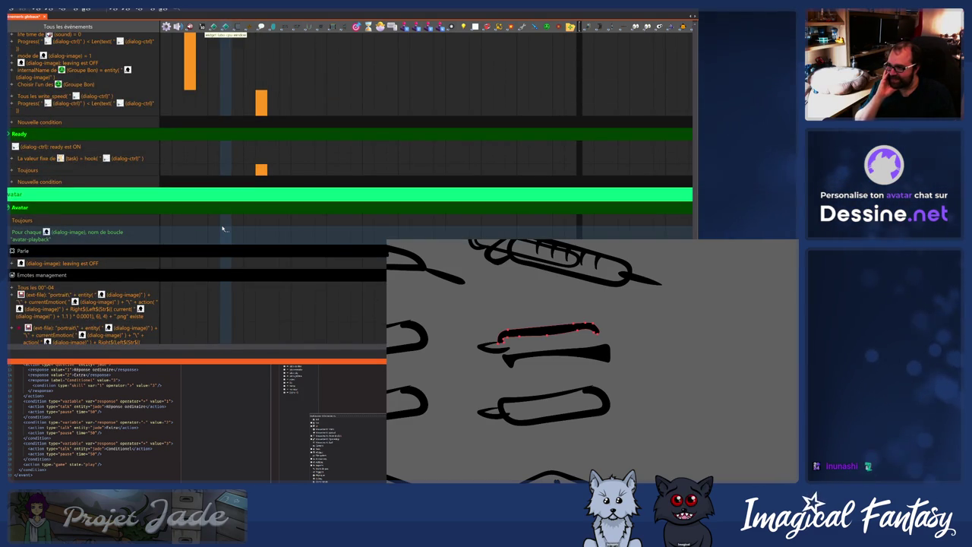
scroll(217, 209, up, 5)
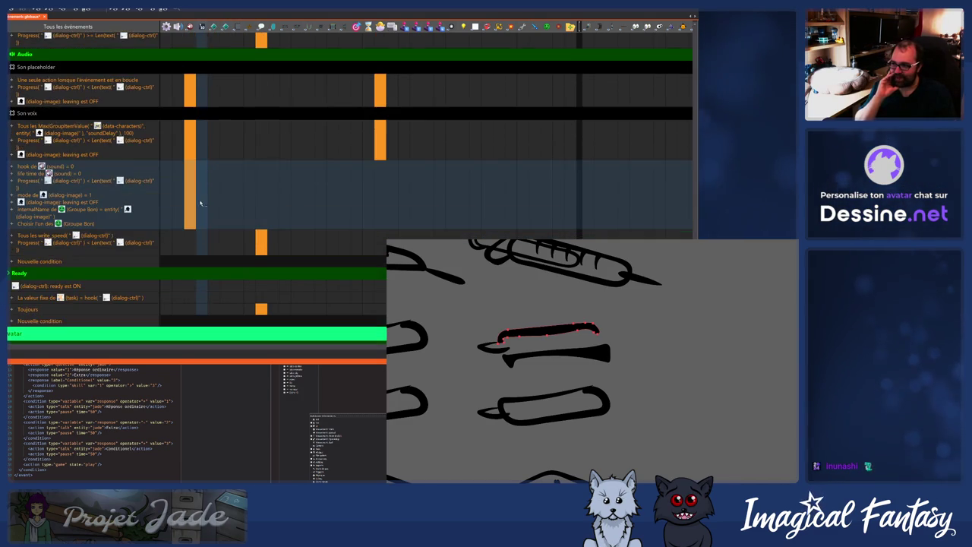
mouse_move(193, 99)
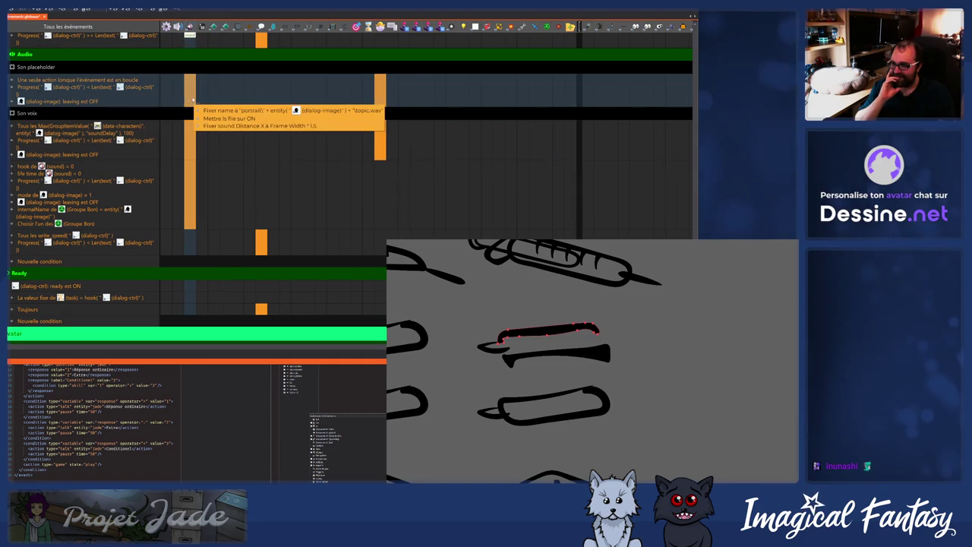
scroll(229, 200, up, 3)
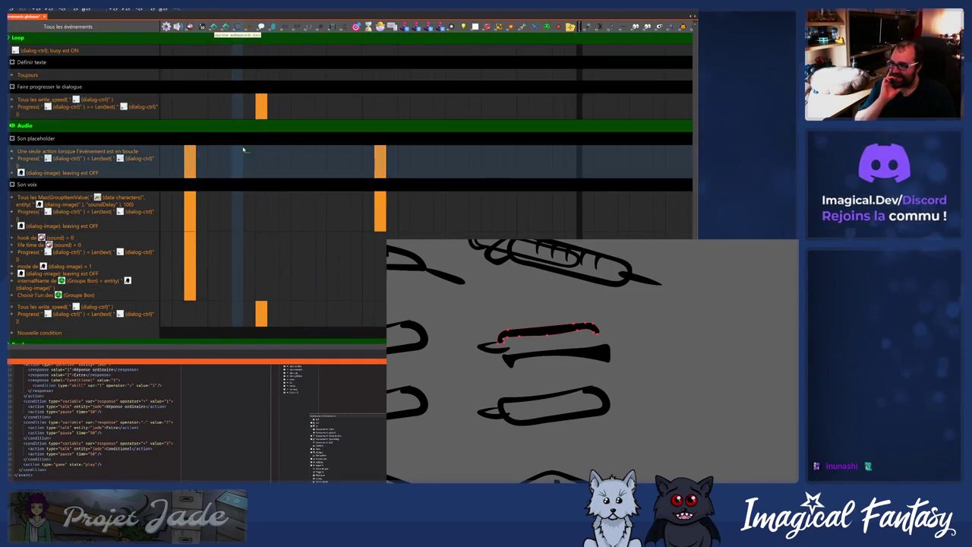
scroll(243, 150, down, 15)
scroll(202, 156, up, 5)
scroll(189, 159, down, 5)
scroll(189, 159, up, 4)
scroll(190, 163, down, 1)
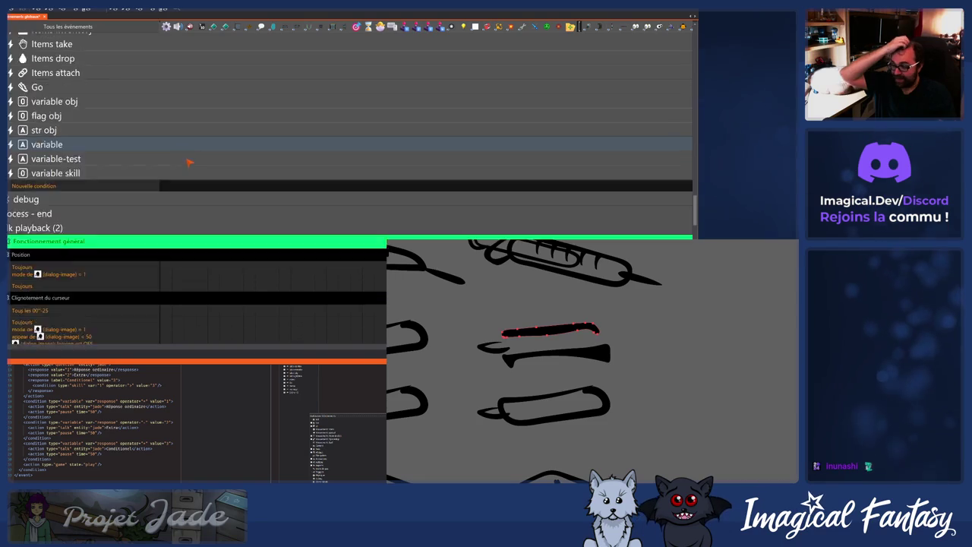
scroll(189, 162, up, 10)
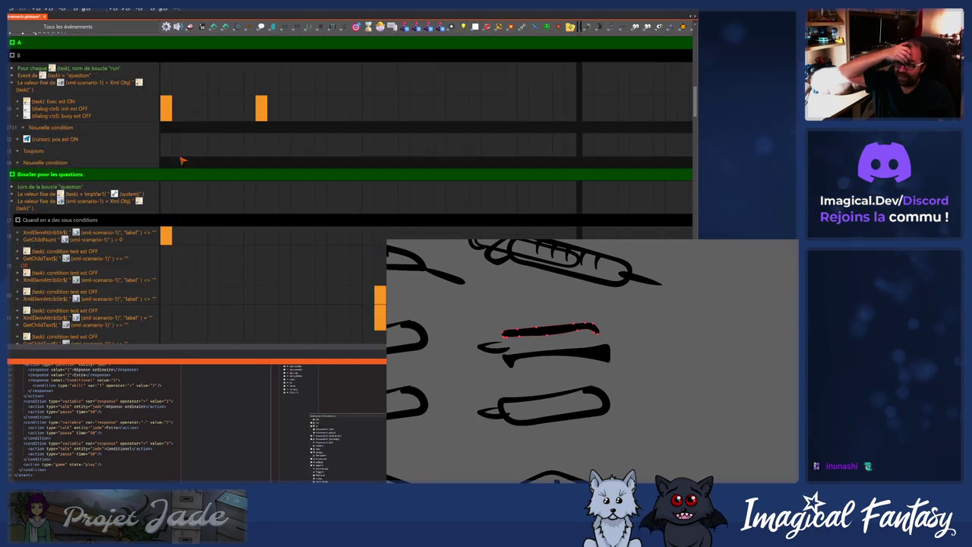
scroll(181, 158, up, 3)
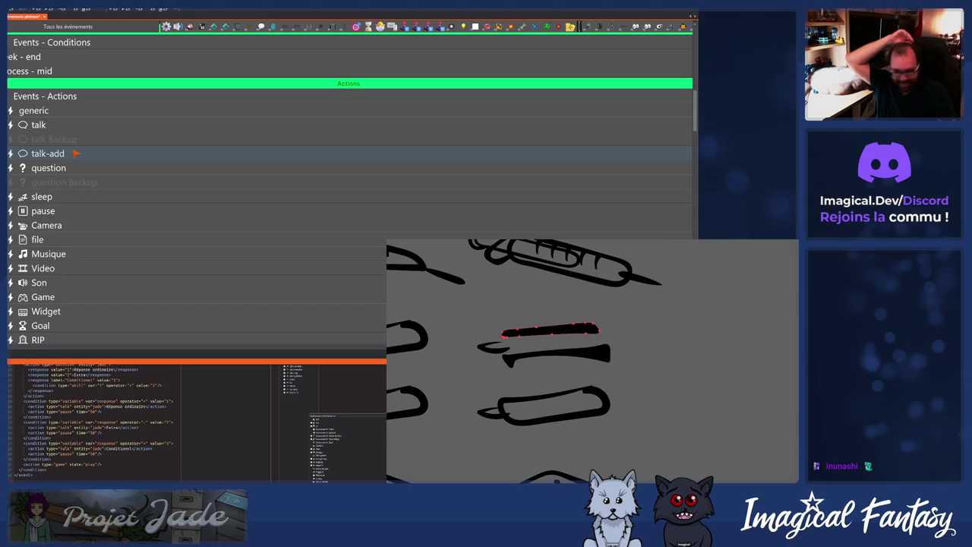
Nudge the capsule's top stroke down and right, then select the talk and talk Backup groups.
key(Down)
key(Right)
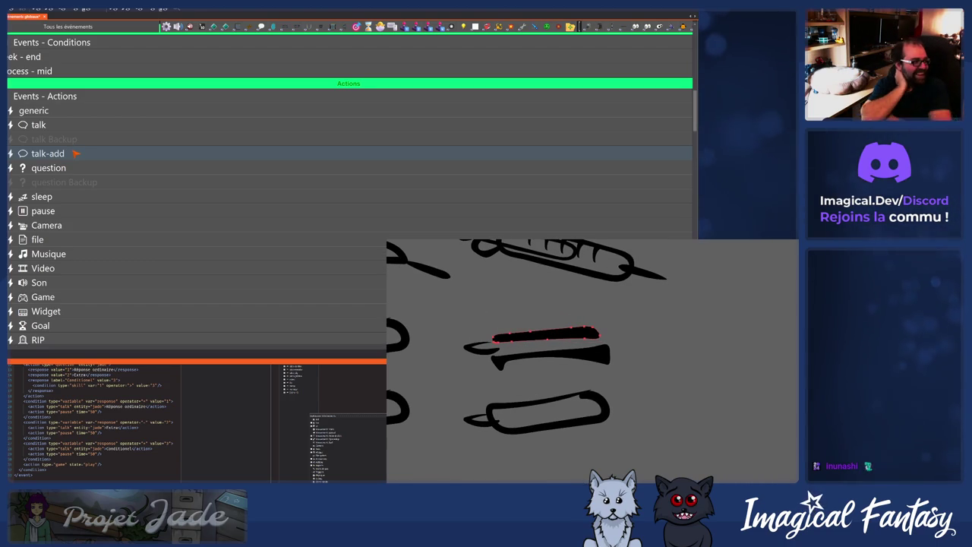
click(550, 357)
click(546, 335)
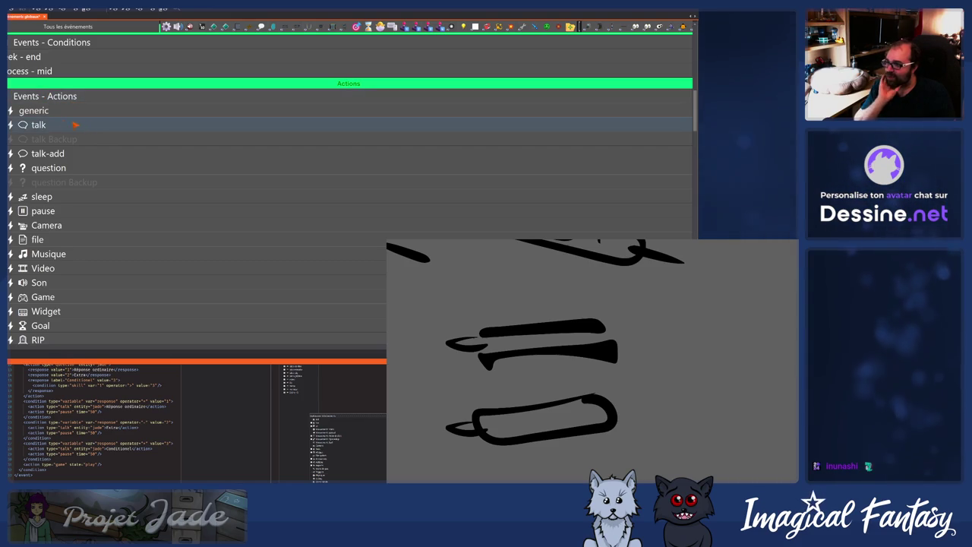
click(75, 125)
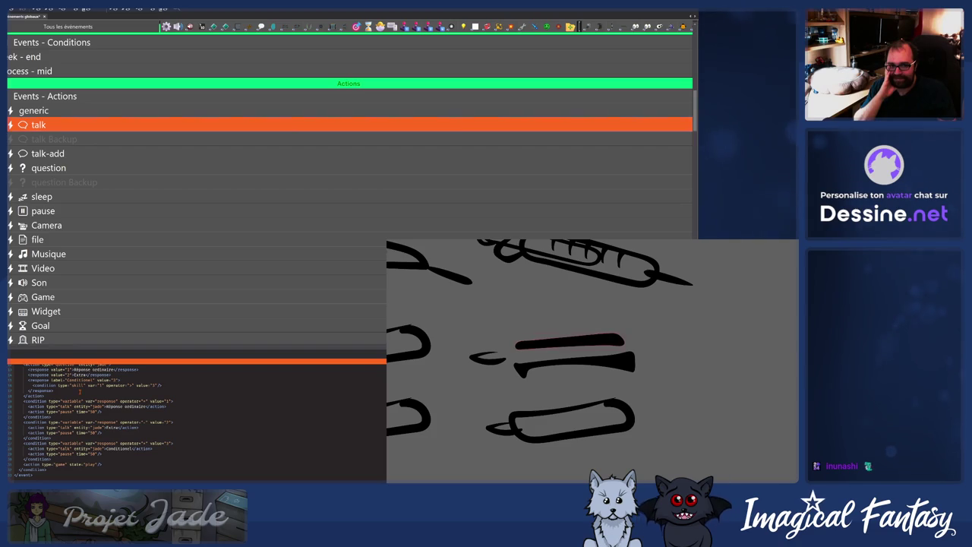
click(72, 139)
Duplicate the talk group and rename the copy to talk-var.
click(66, 128)
key(ctrl+d)
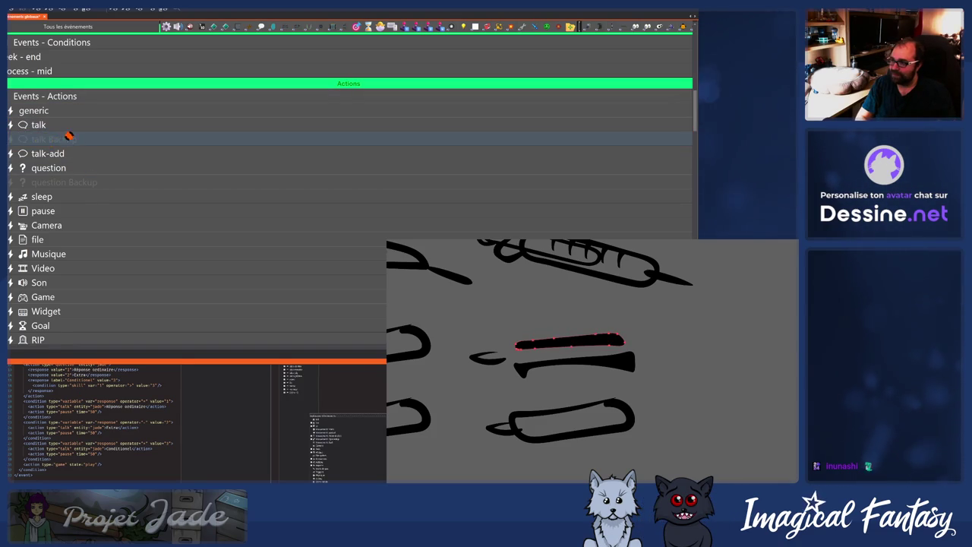
right_click(67, 139)
click(96, 144)
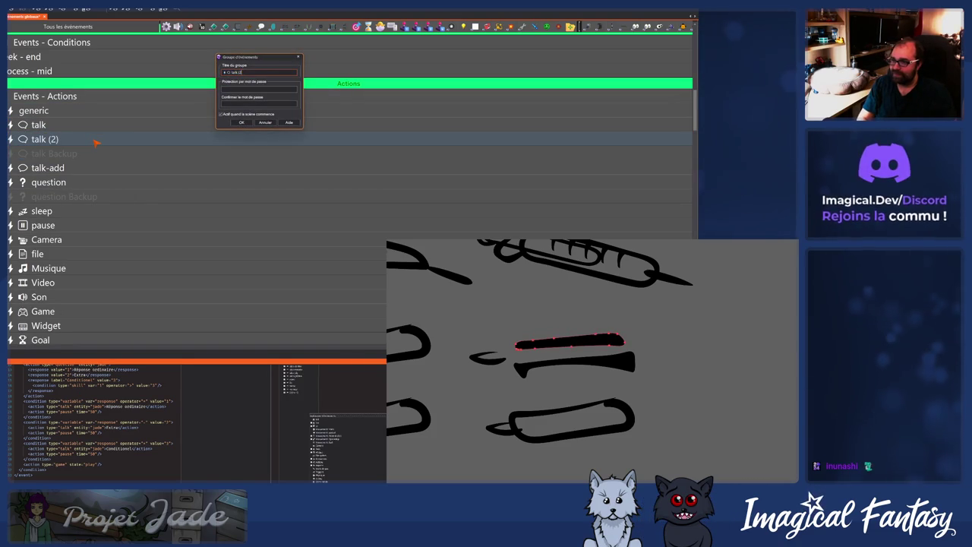
key(Return)
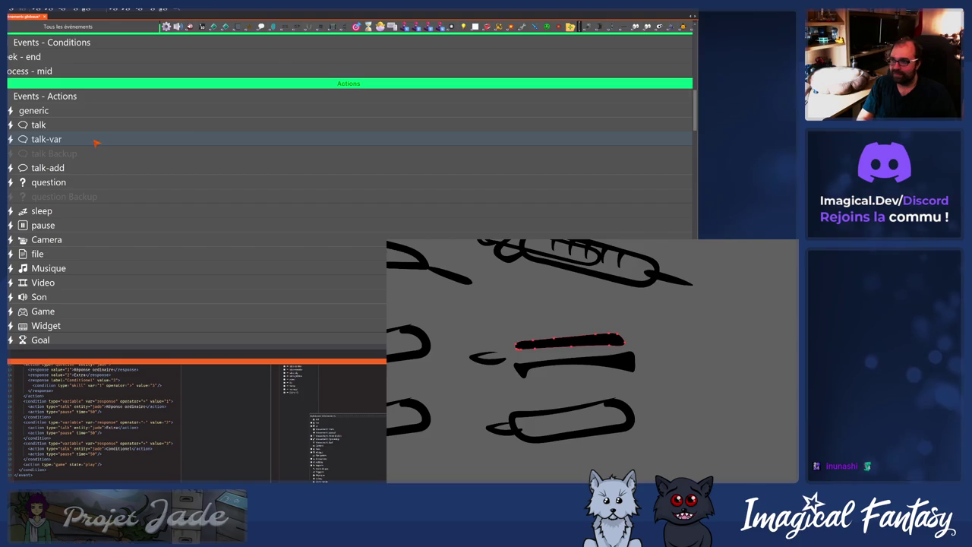
Expand talk-var and set its force condition to compare the task event with 'talk-var'.
click(50, 139)
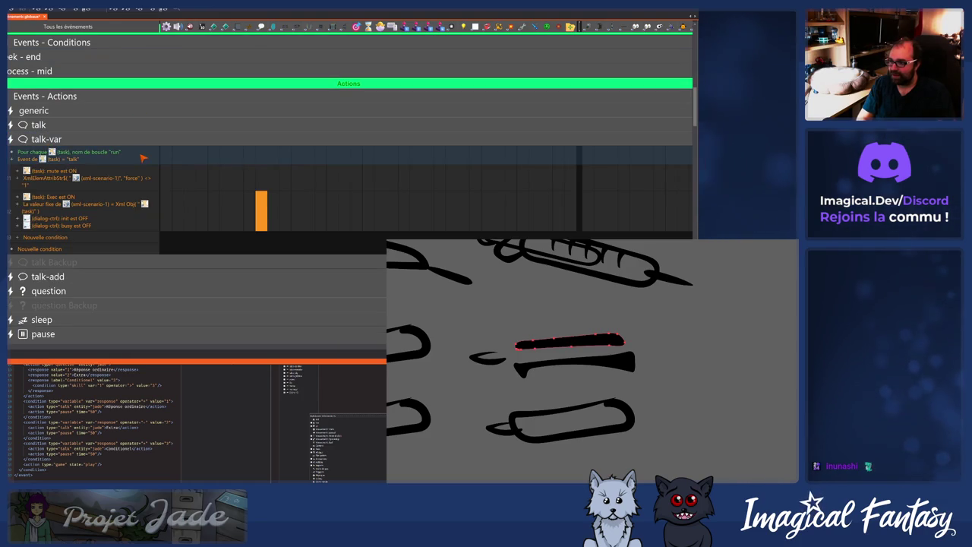
click(91, 205)
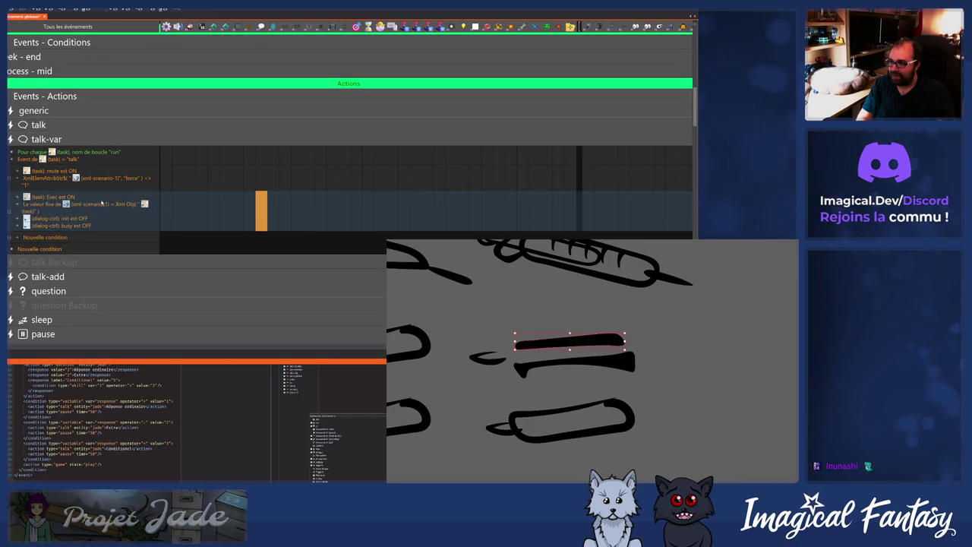
click(74, 160)
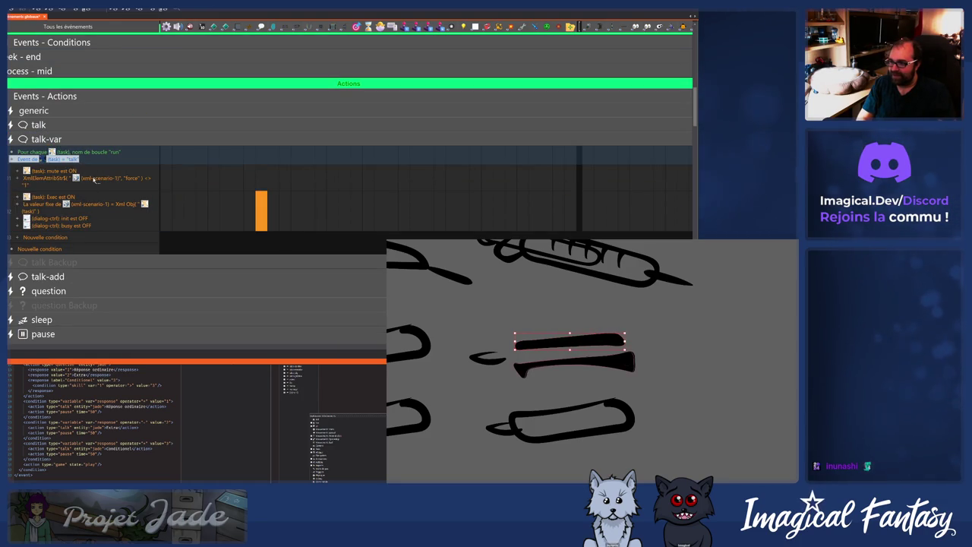
double_click(95, 180)
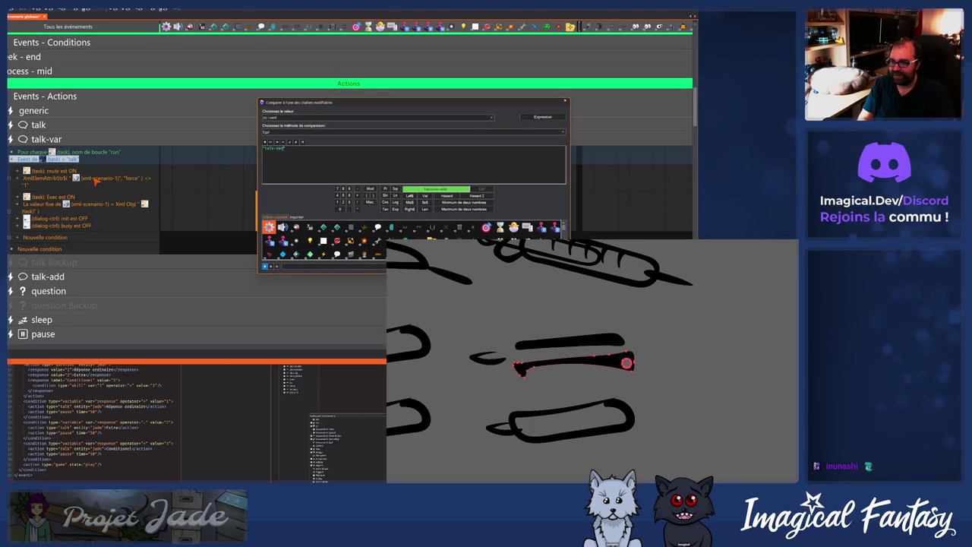
key(Escape)
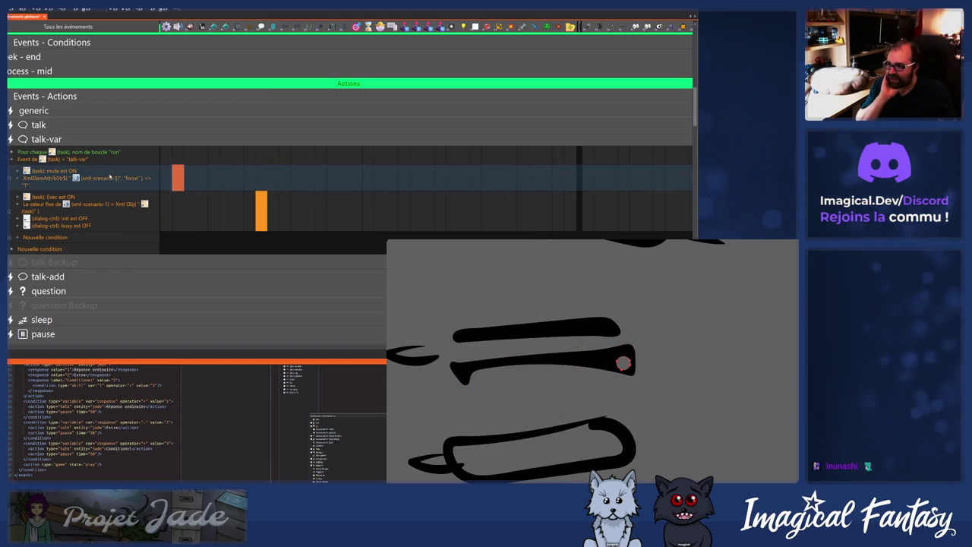
mouse_move(258, 214)
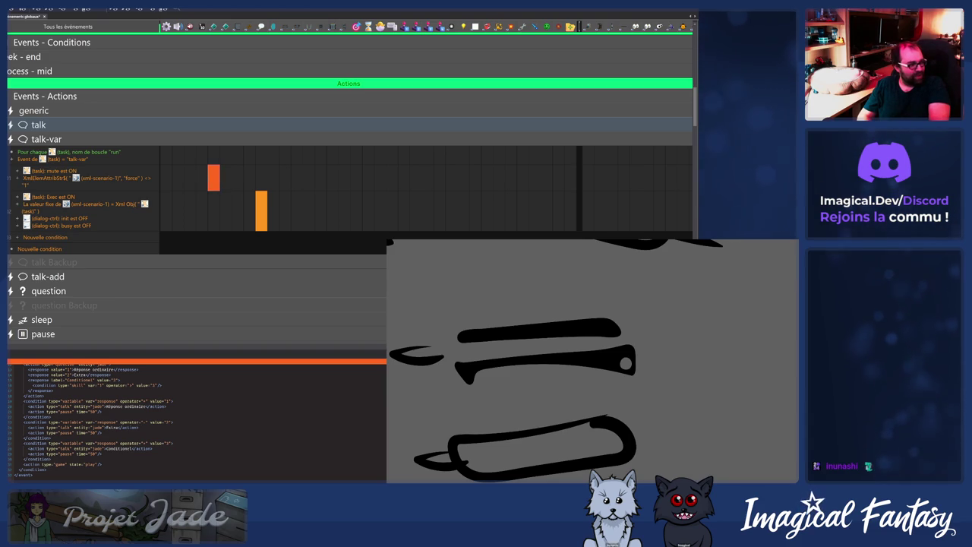
Add a hole to the middle capsule stroke, undo the extra hole, and reshape its inner edge.
click(545, 363)
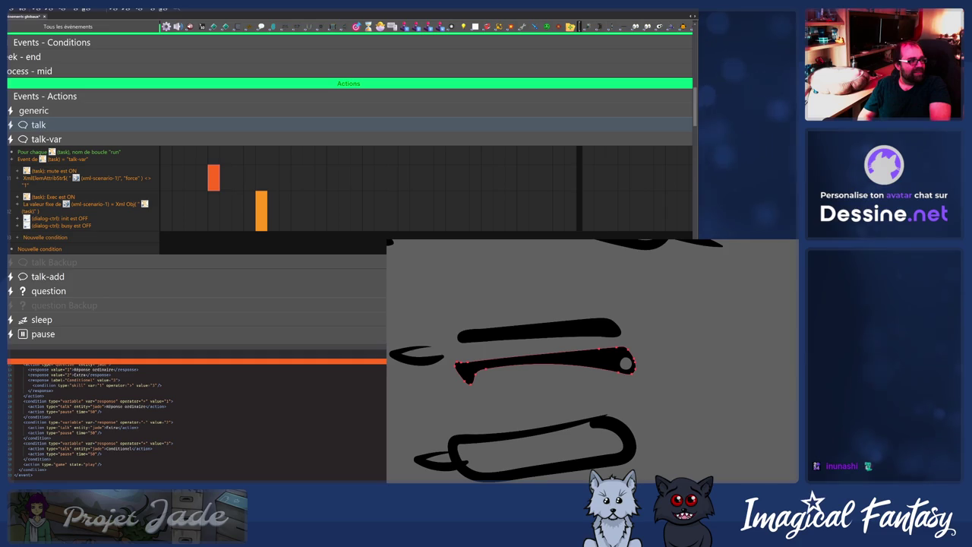
click(610, 360)
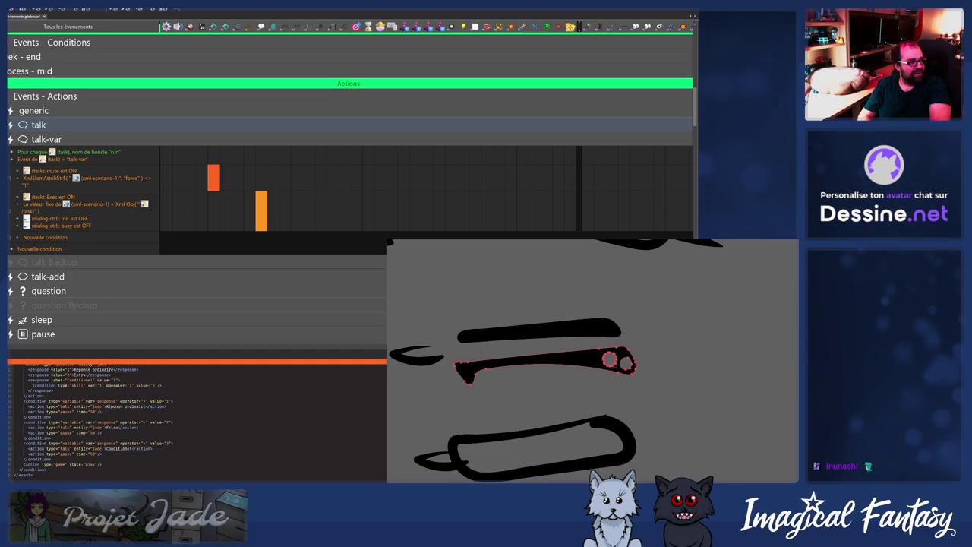
key(ctrl+z)
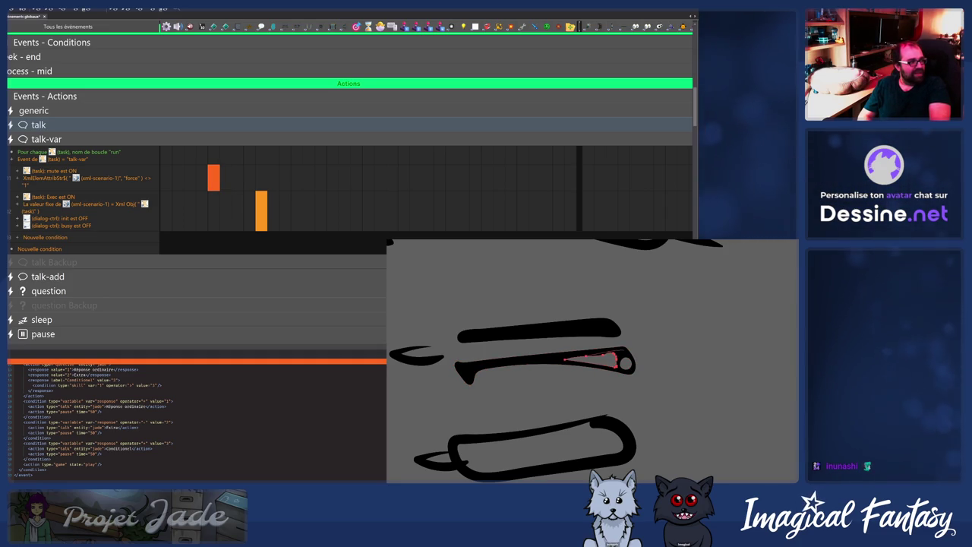
scroll(593, 361, down, 4)
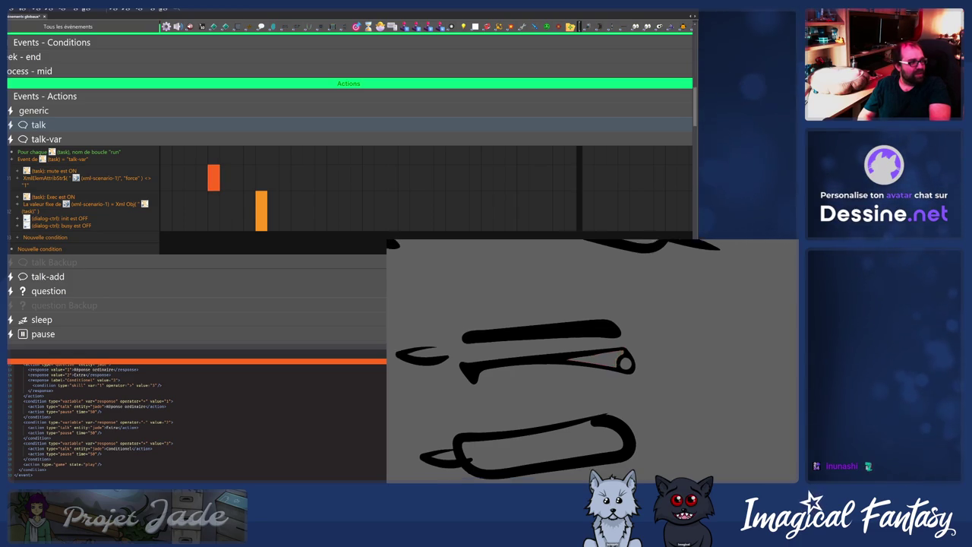
scroll(592, 361, up, 3)
scroll(627, 363, up, 1)
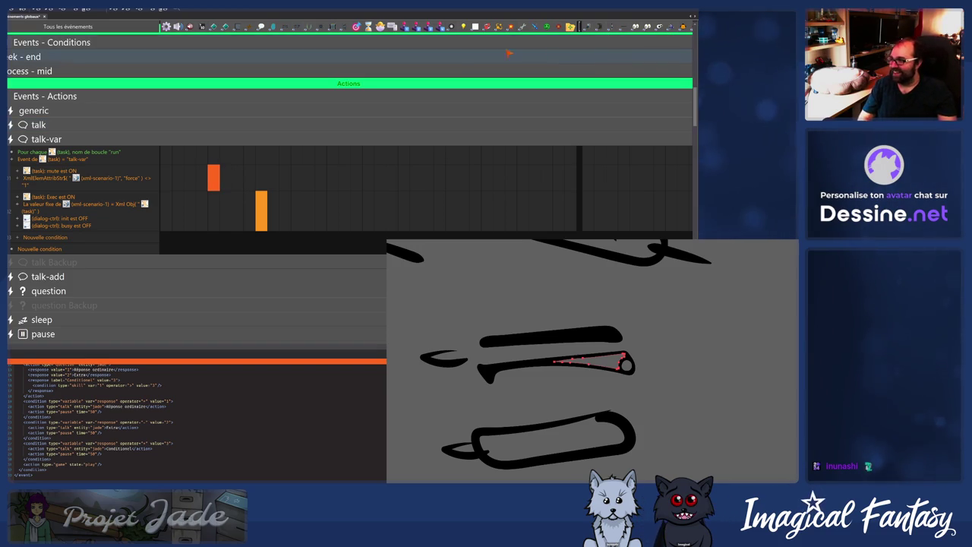
click(377, 216)
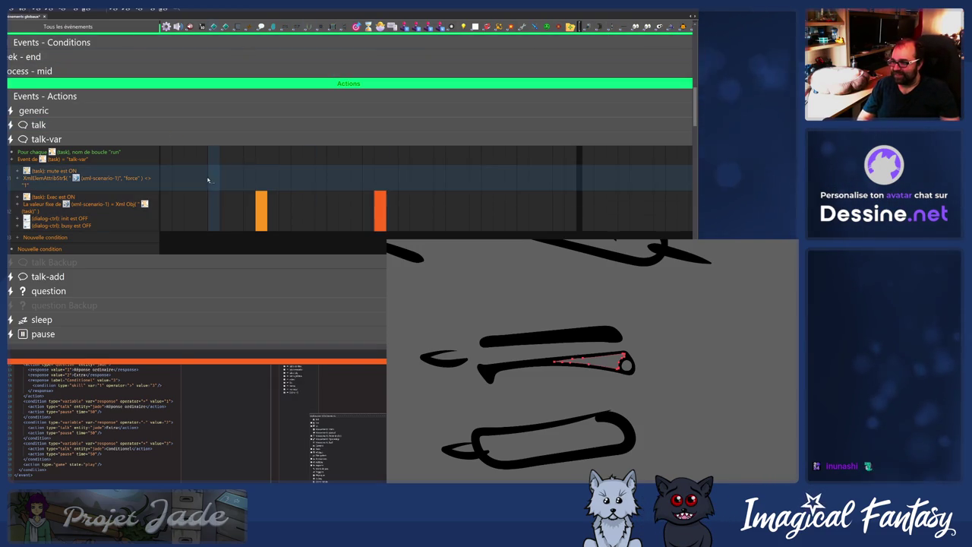
Adjust the middle stroke's nodes until its right end forms an open rounded loop.
mouse_move(260, 210)
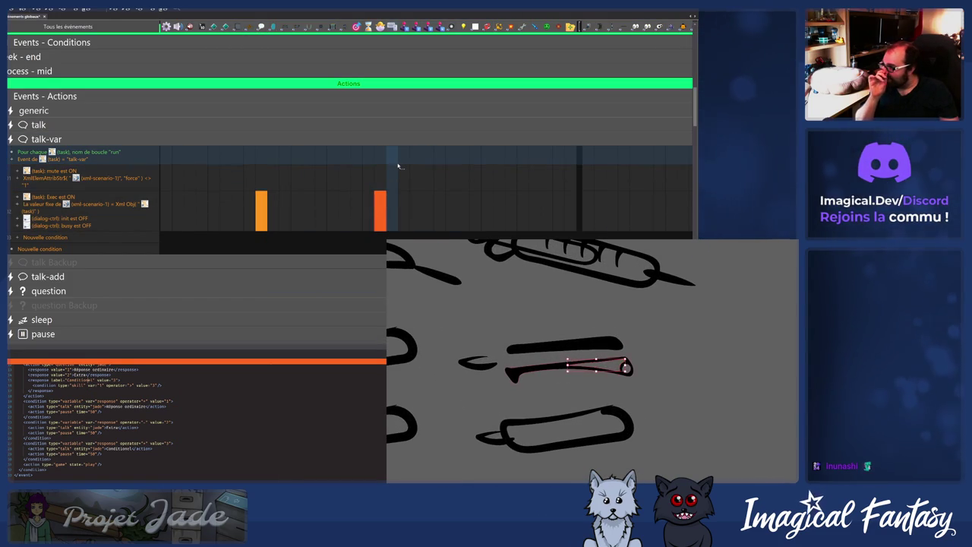
click(320, 206)
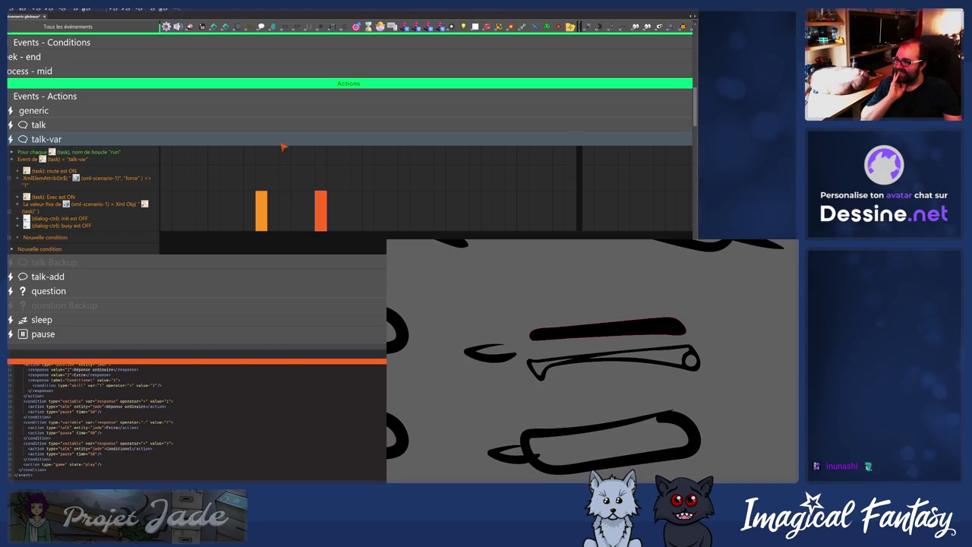
click(245, 169)
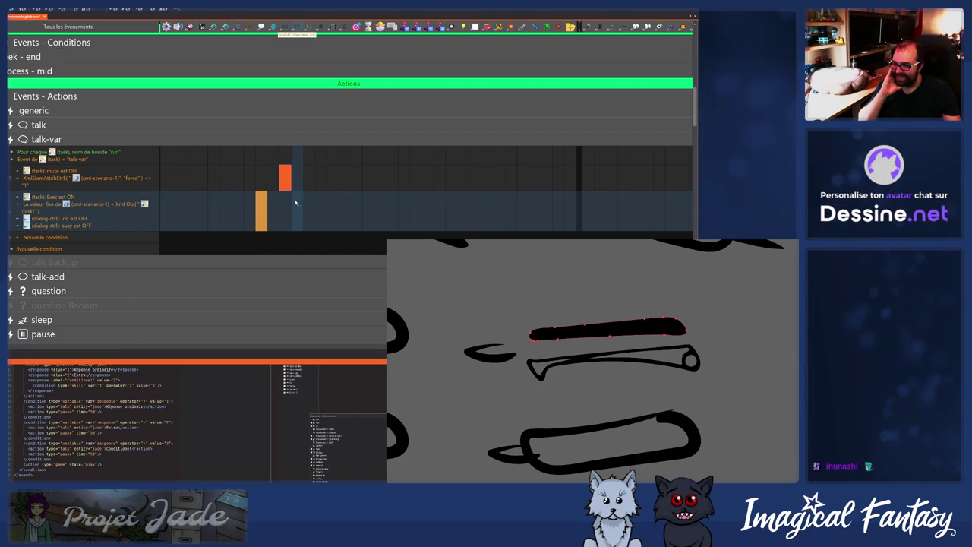
Drag the upper stroke's nodes so its right end becomes thicker and rounded.
click(191, 178)
mouse_move(263, 225)
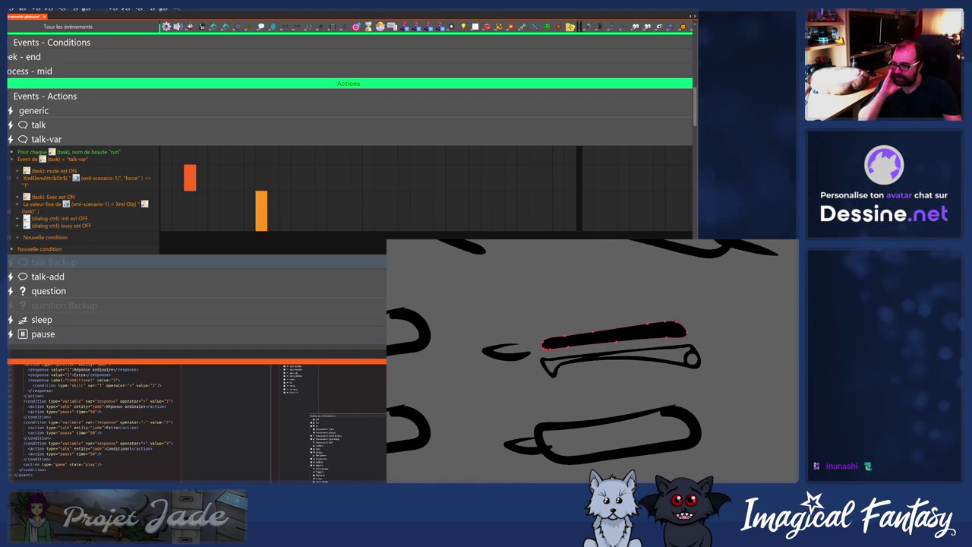
scroll(159, 343, right, 3)
scroll(159, 343, left, 1)
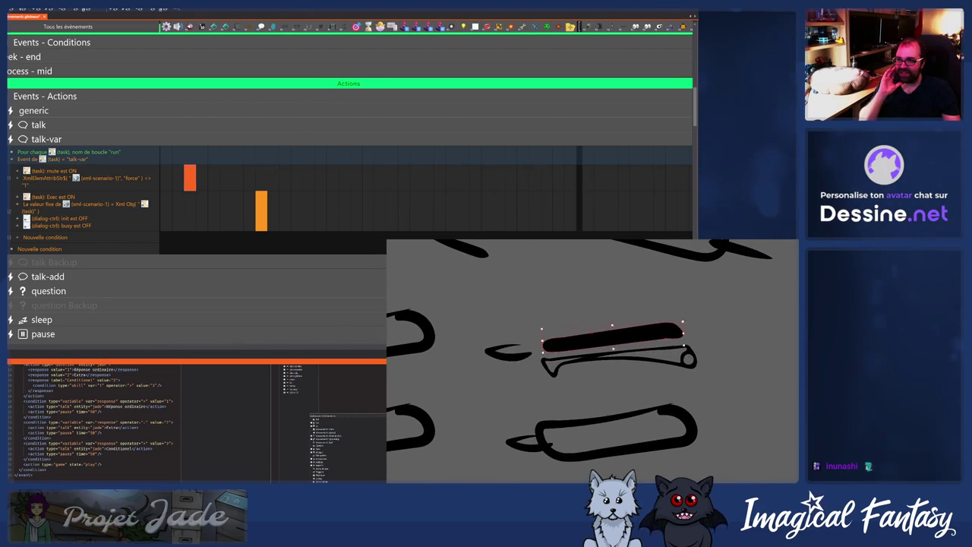
Fold away the talk-var group and expand the talk group's events.
mouse_move(294, 178)
scroll(295, 178, up, 3)
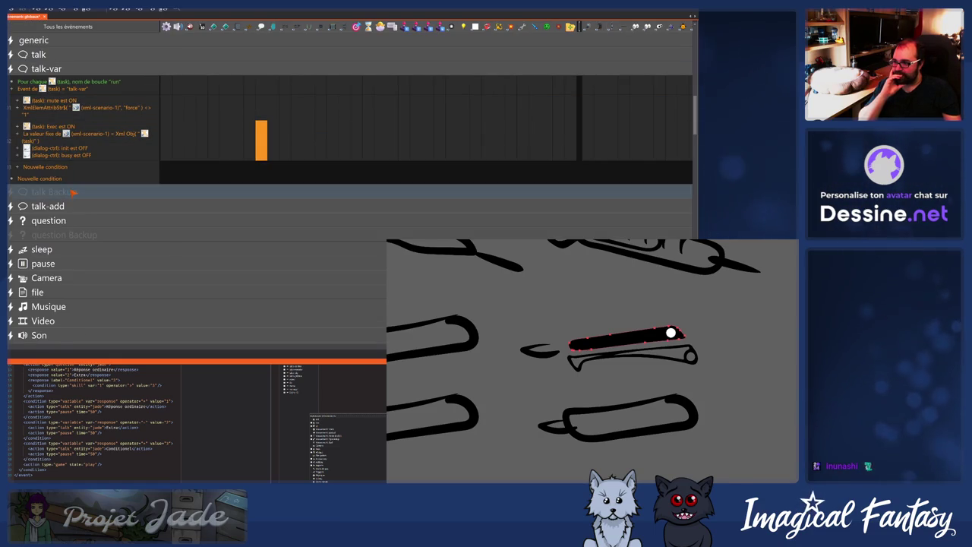
mouse_move(69, 207)
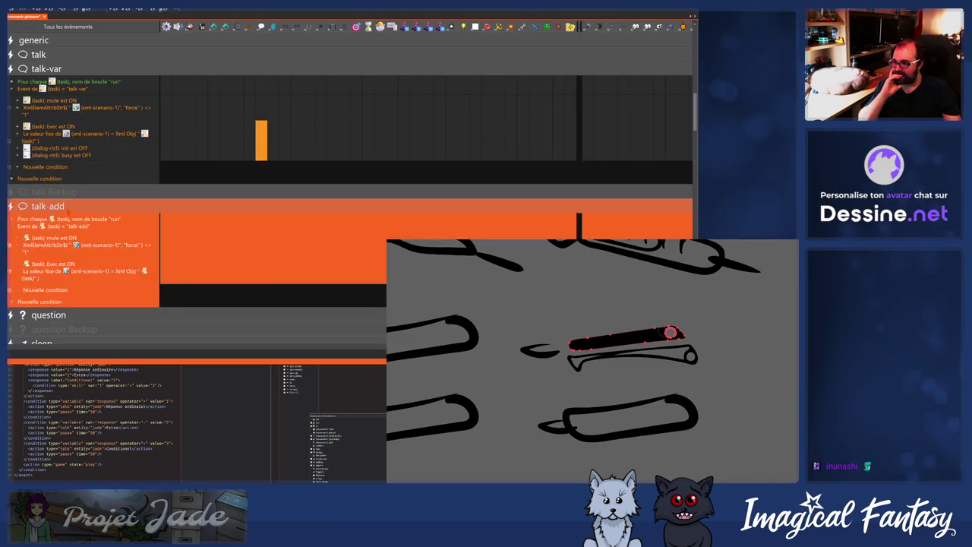
mouse_move(70, 230)
scroll(73, 242, down, 3)
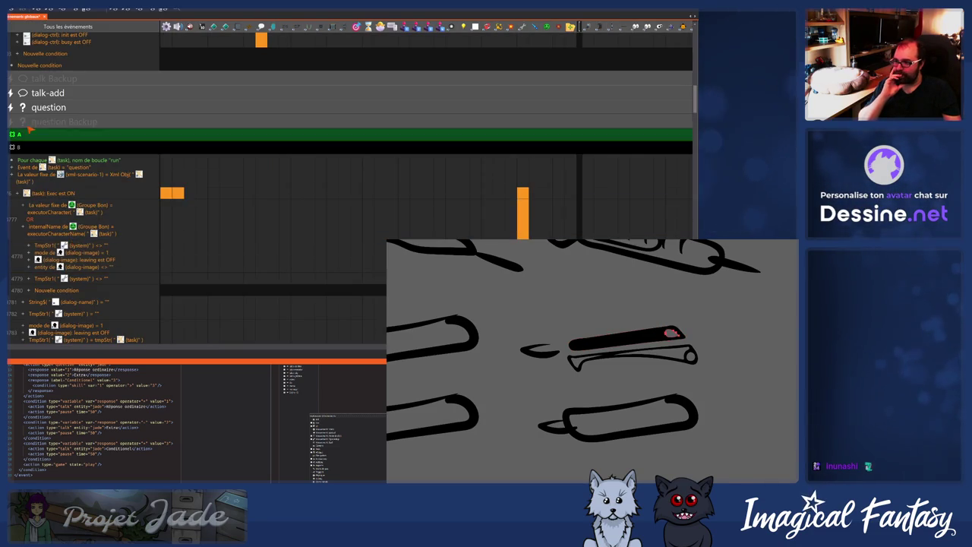
click(35, 133)
scroll(64, 148, up, 5)
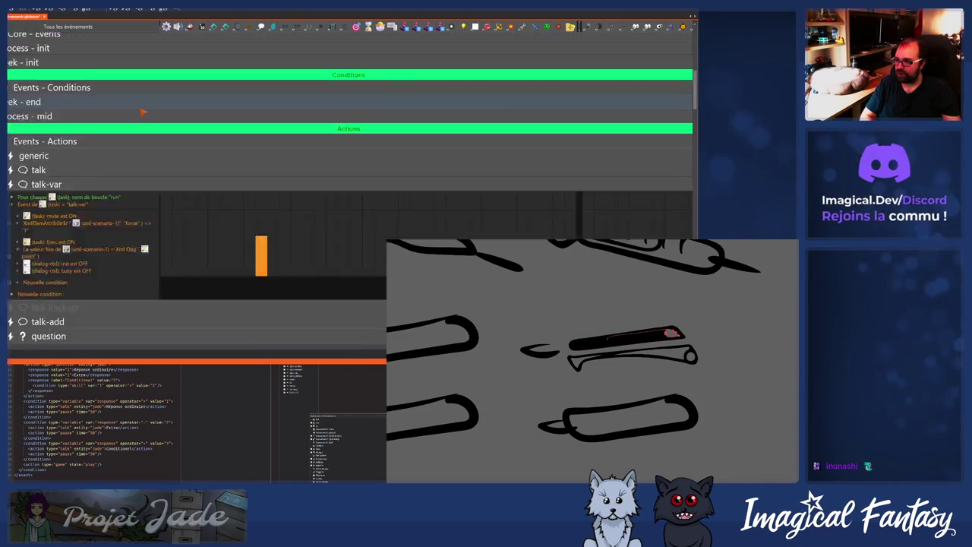
click(38, 147)
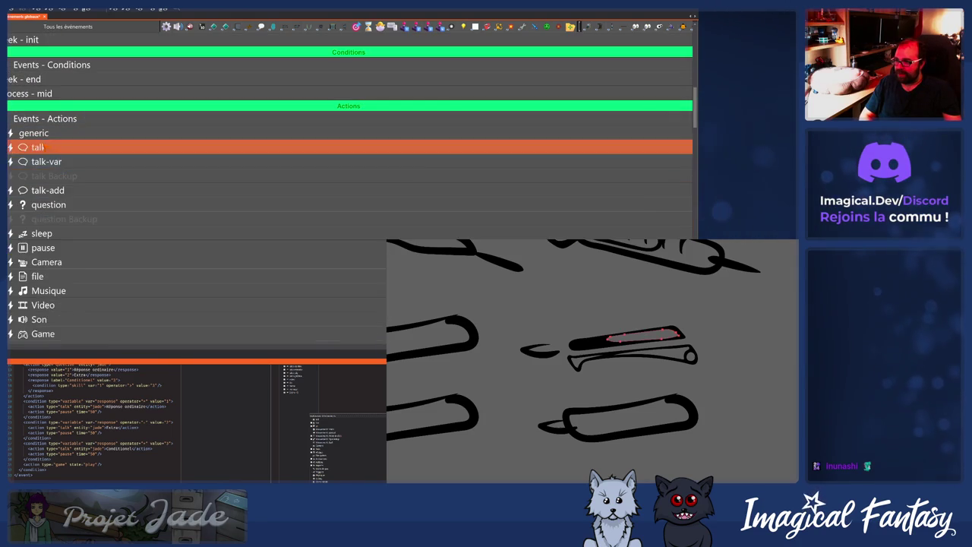
Insert a new subgroup in the talk events at mute est ON, then select Exec est ON.
click(17, 185)
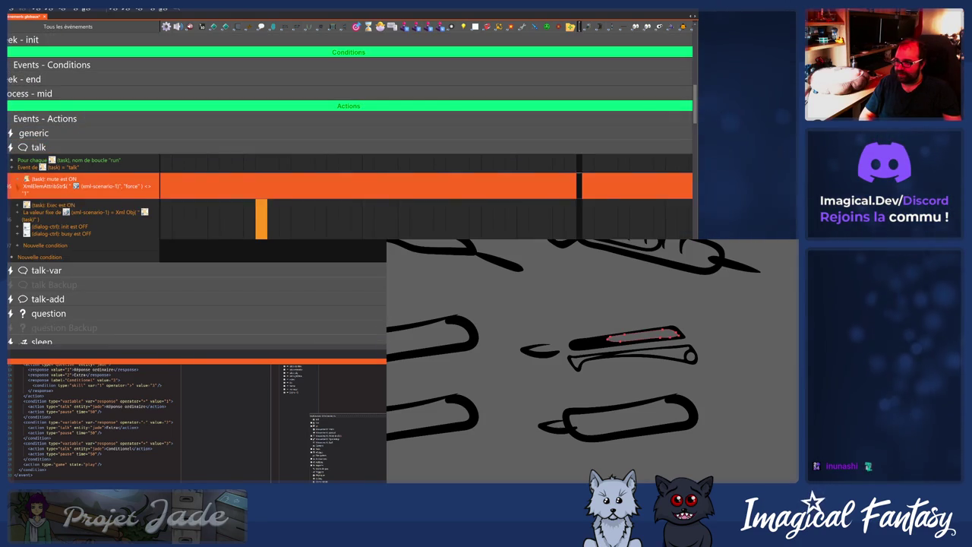
key(a)
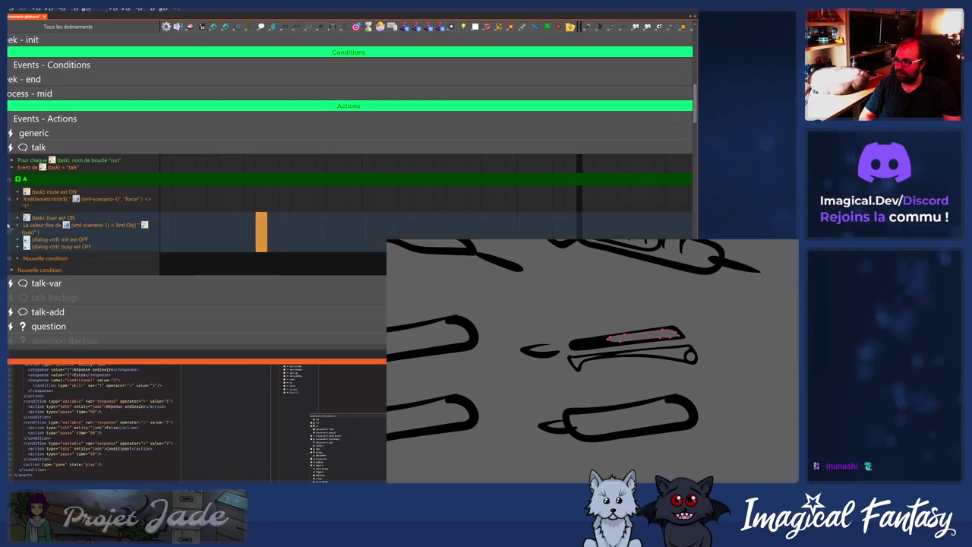
click(10, 225)
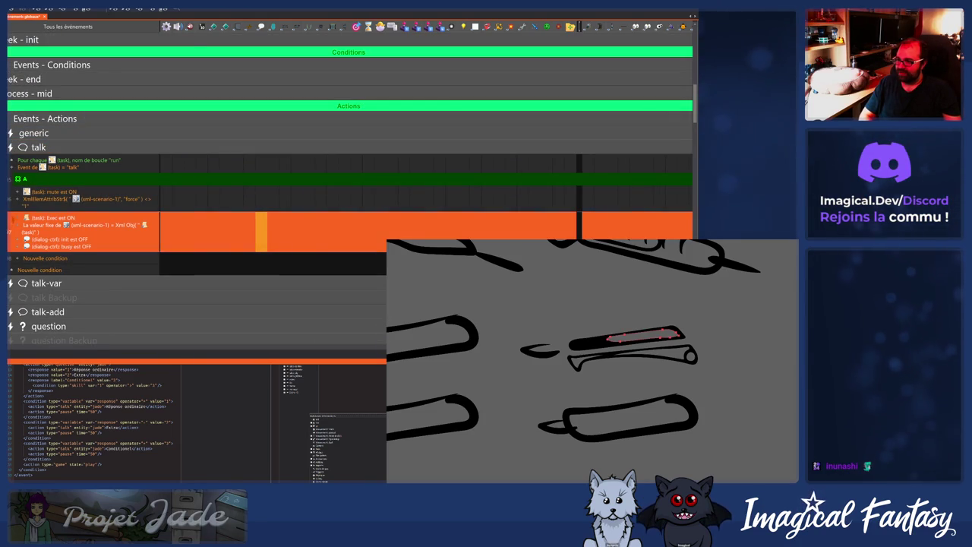
scroll(25, 172, up, 10)
scroll(25, 172, down, 10)
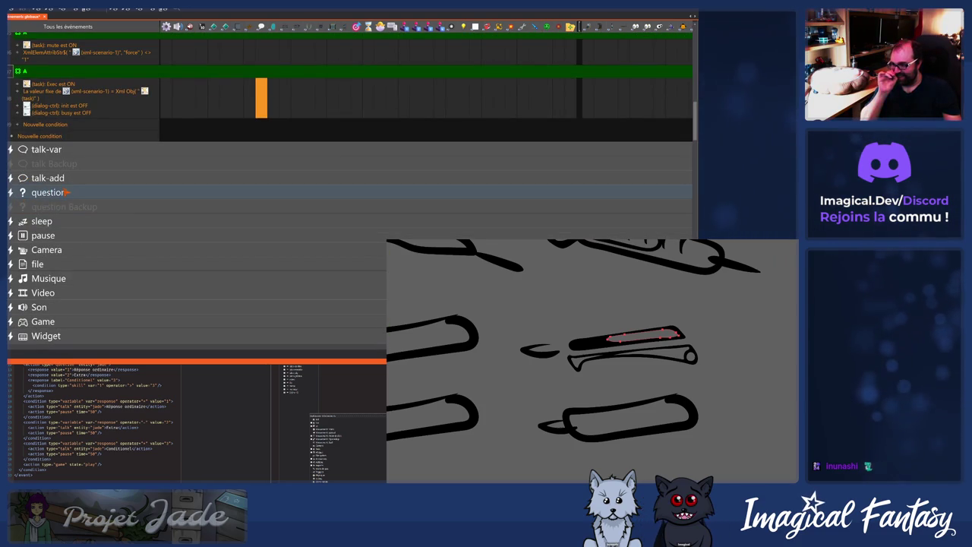
Expand and re-collapse the question group, then switch the talk events to list view.
click(66, 192)
scroll(73, 202, down, 5)
scroll(76, 205, up, 10)
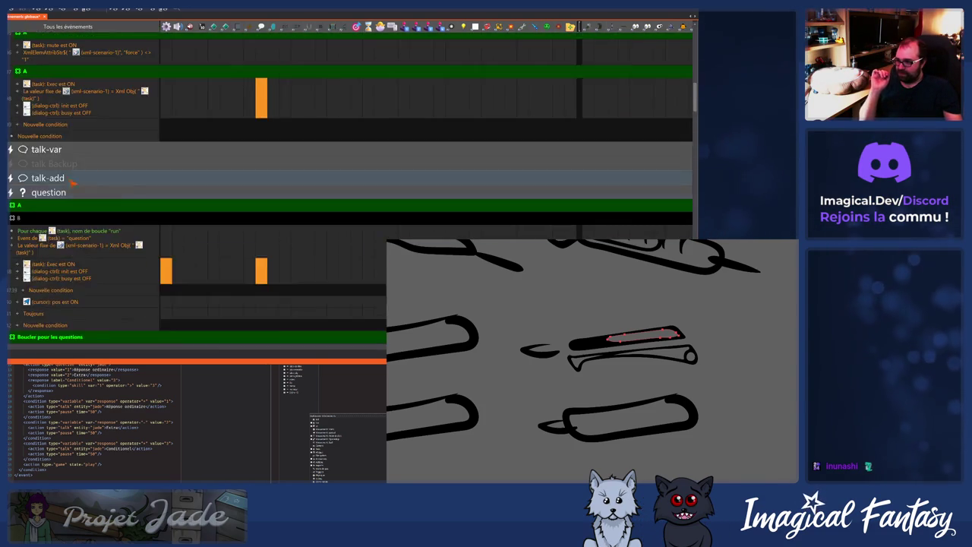
scroll(72, 182, up, 2)
click(49, 238)
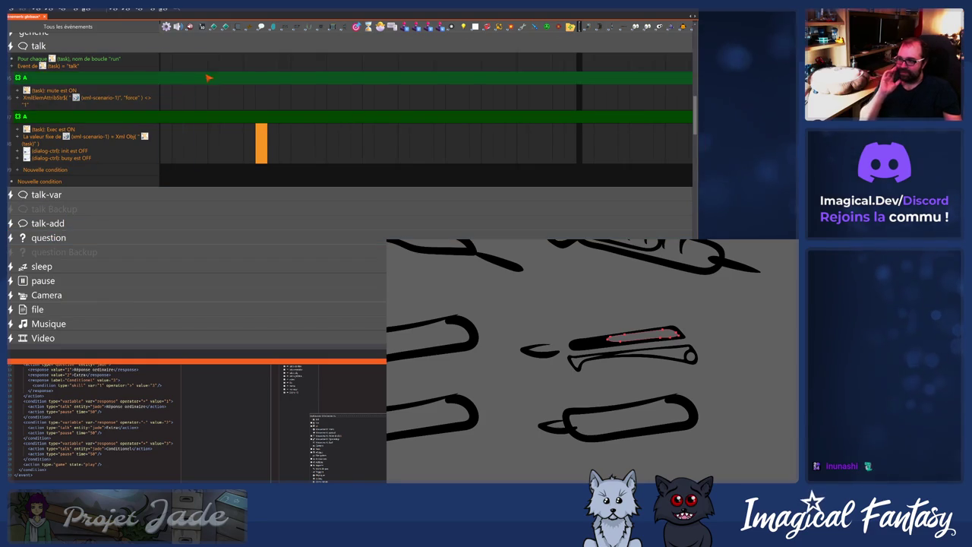
click(213, 96)
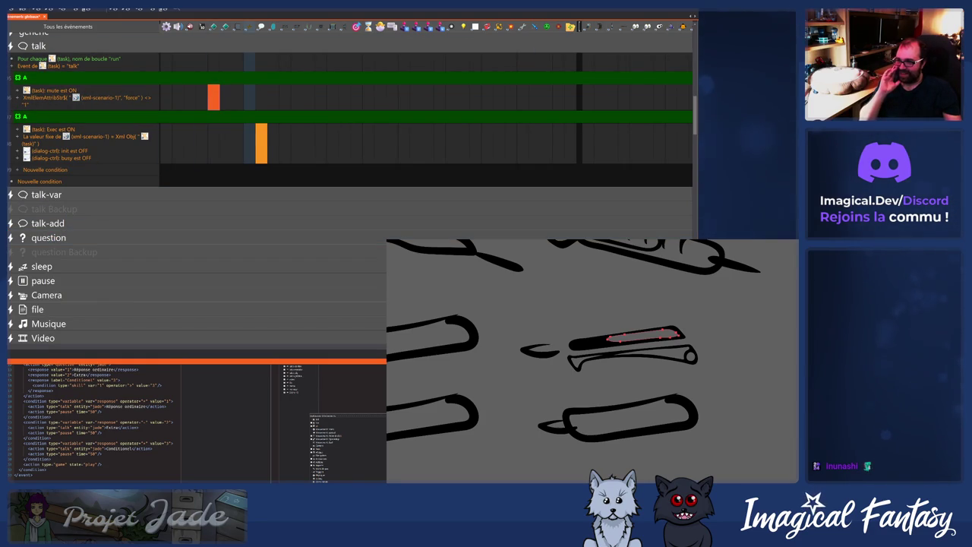
click(210, 97)
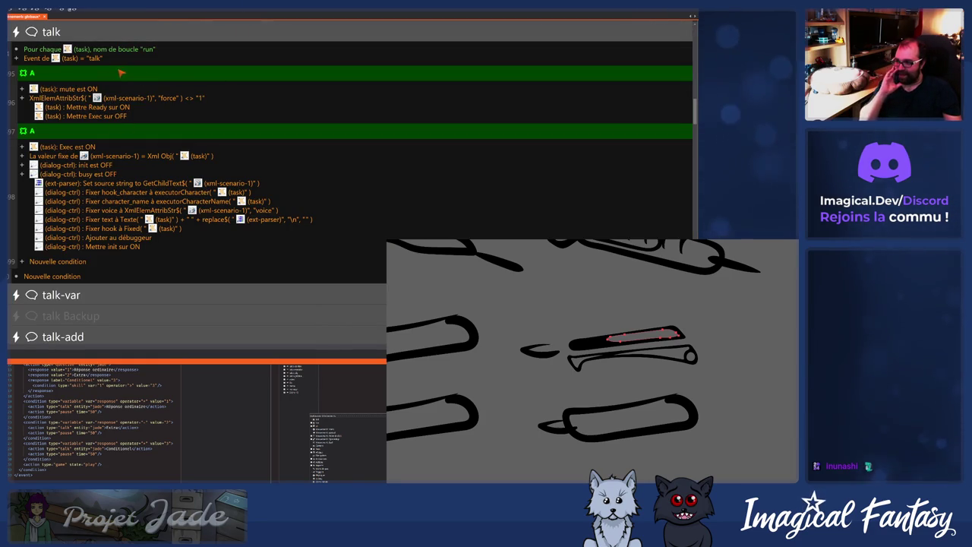
Check the force condition and Ready/Exec action rows, then open the first 'A' comment for editing.
click(146, 99)
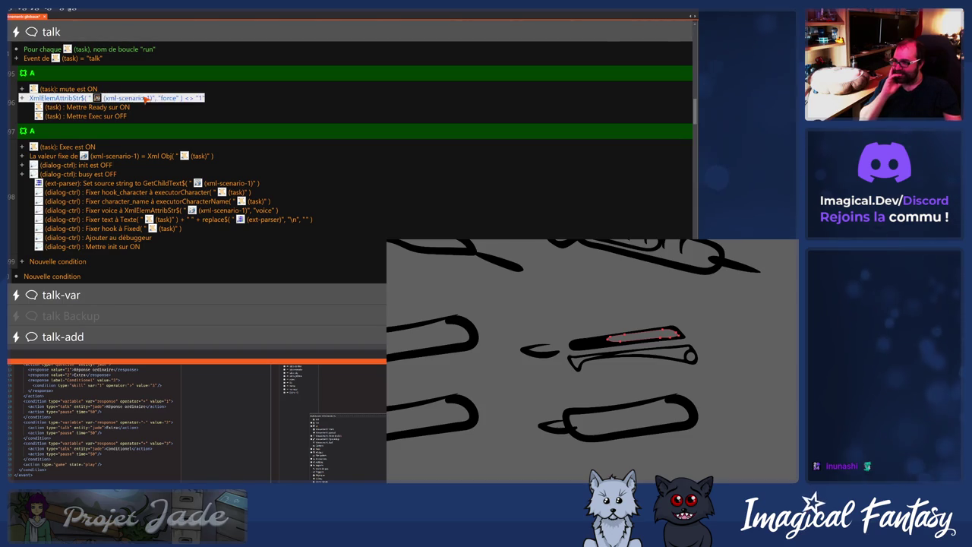
click(187, 110)
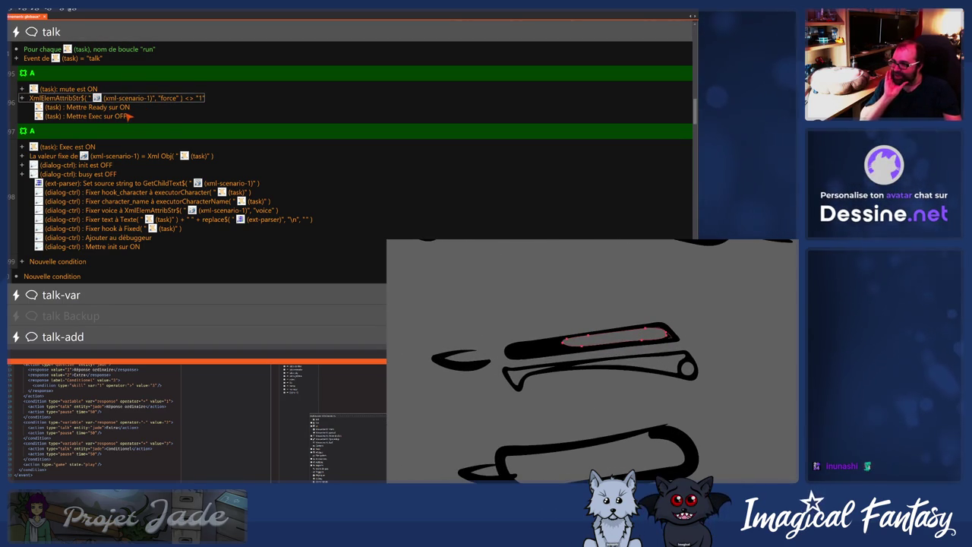
click(120, 107)
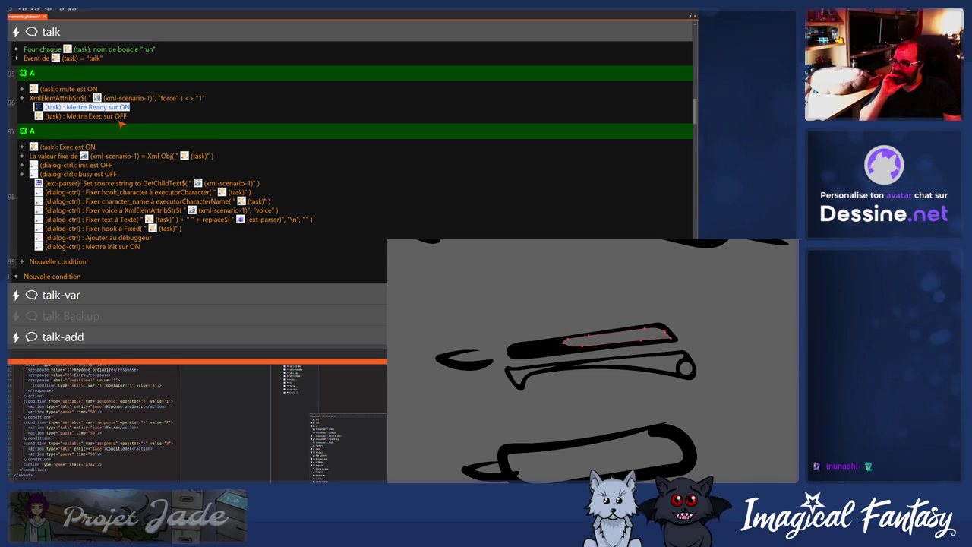
click(122, 116)
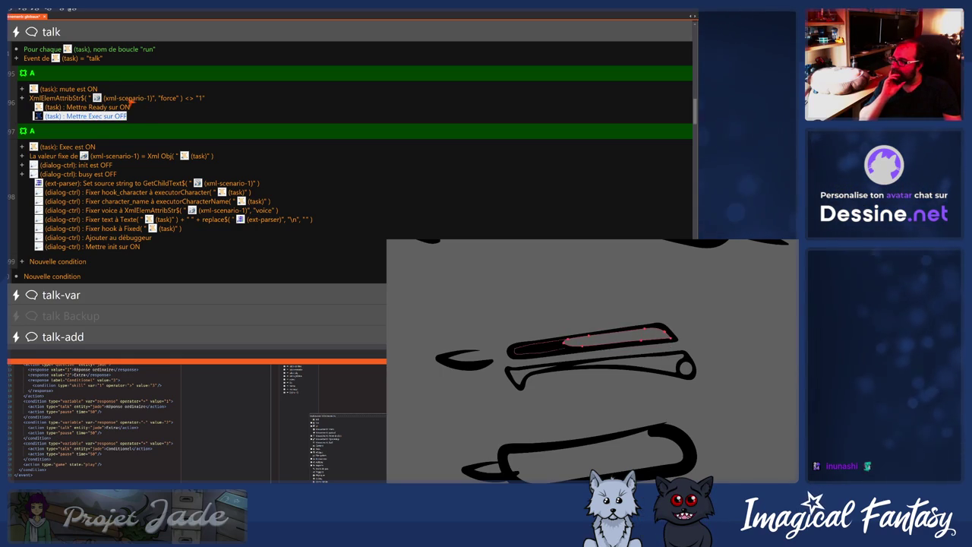
click(96, 73)
double_click(95, 73)
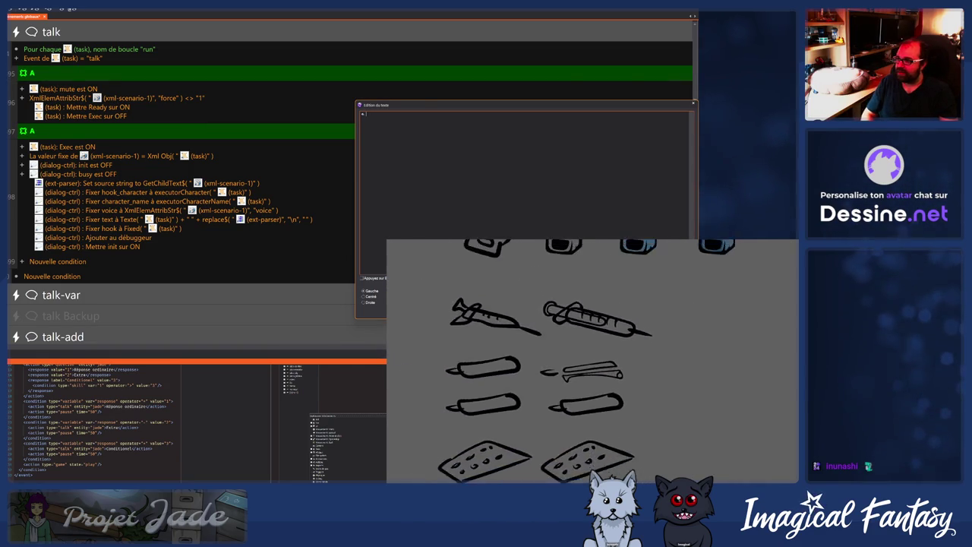
Reword the two 'A' comments to 'Skip en mode sourdine' and 'Créer le dialogue'.
text(Sk)
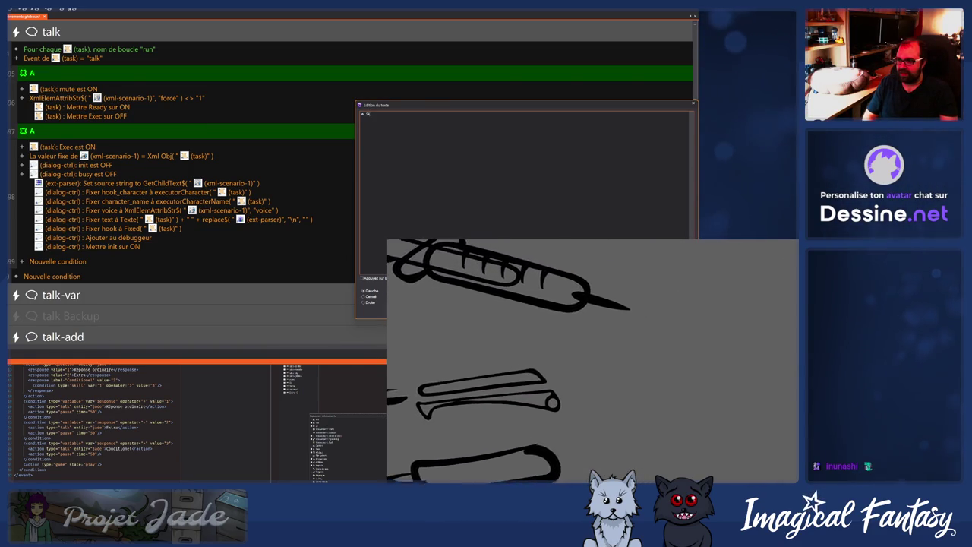
text(ip en mode aourd)
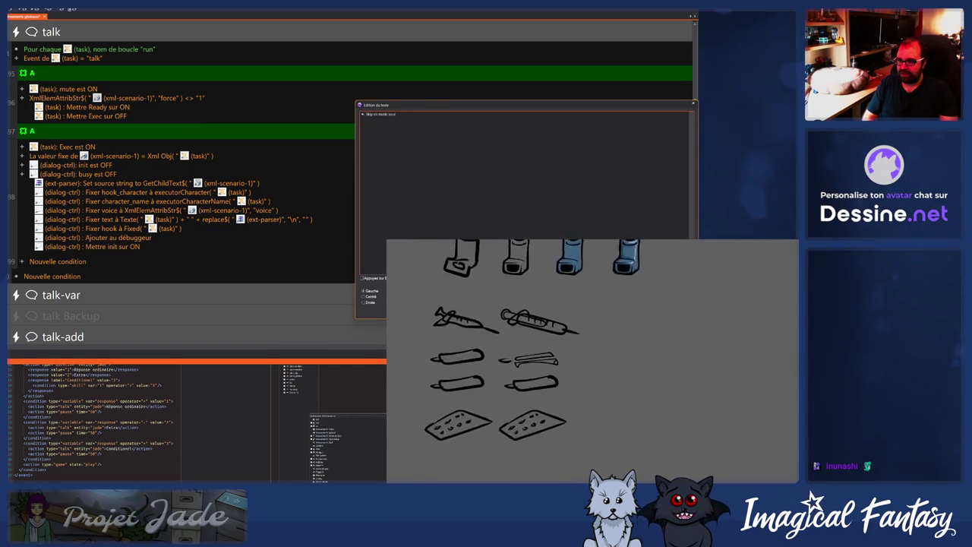
text(ine)
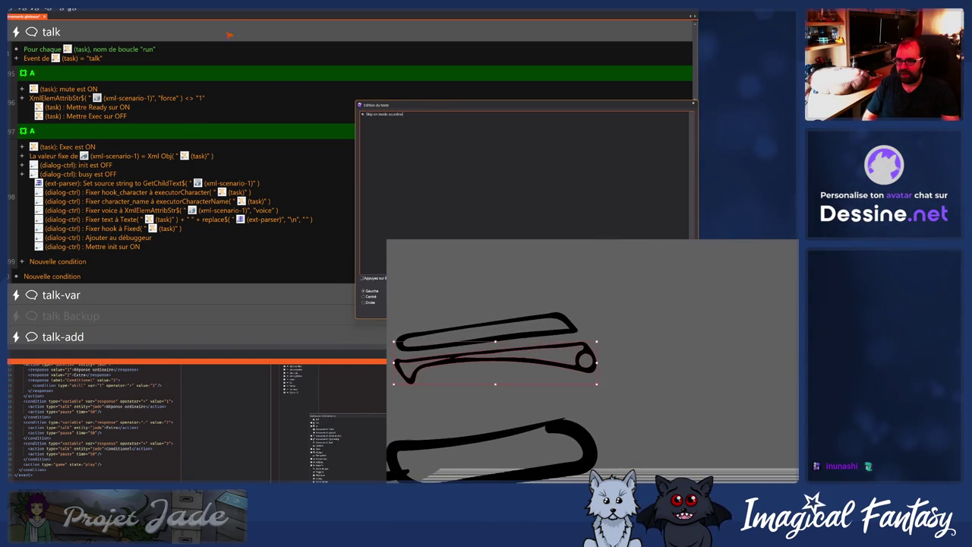
key(Return)
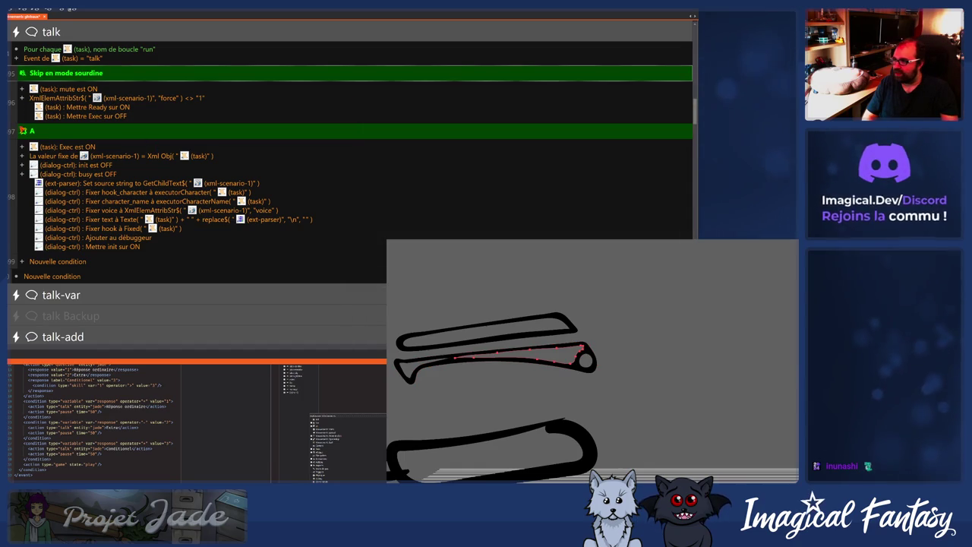
double_click(77, 134)
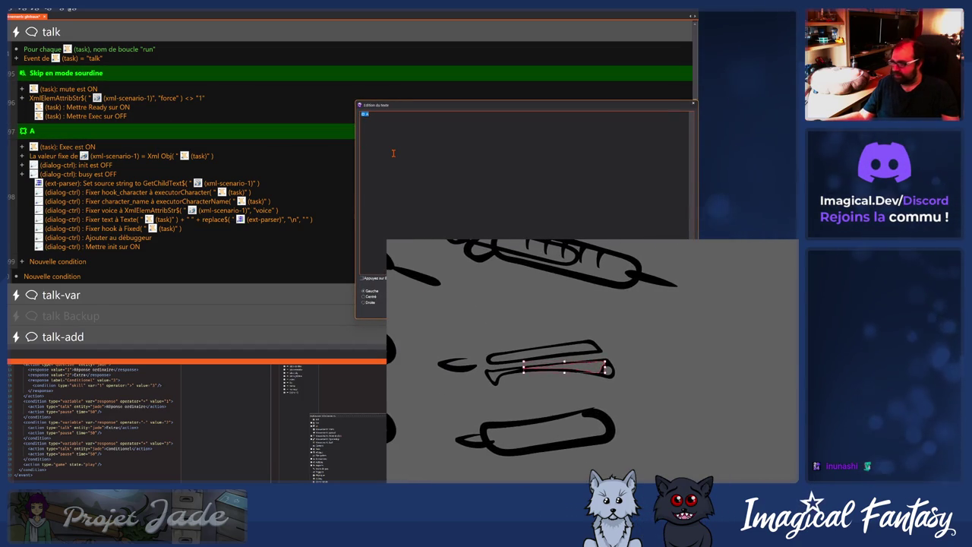
key(BackSpace)
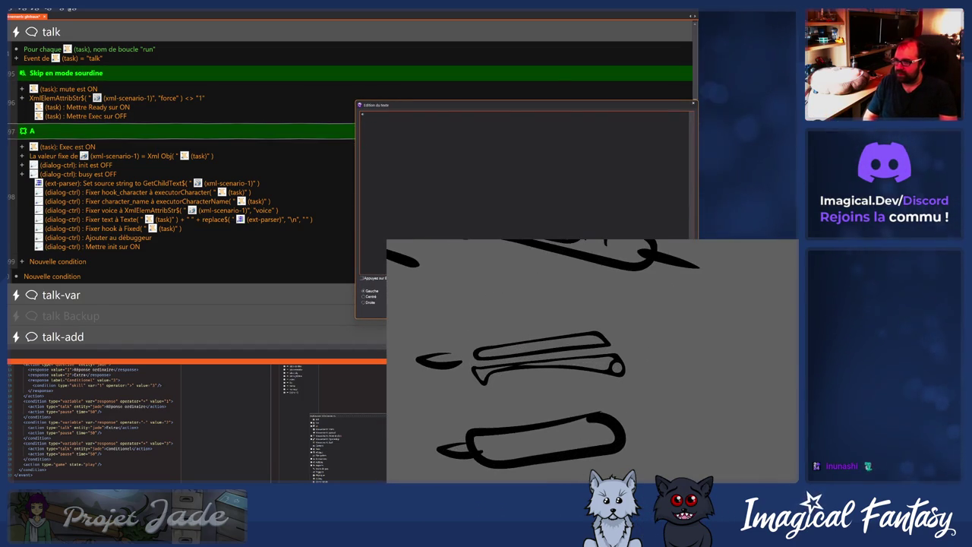
text(Cris)
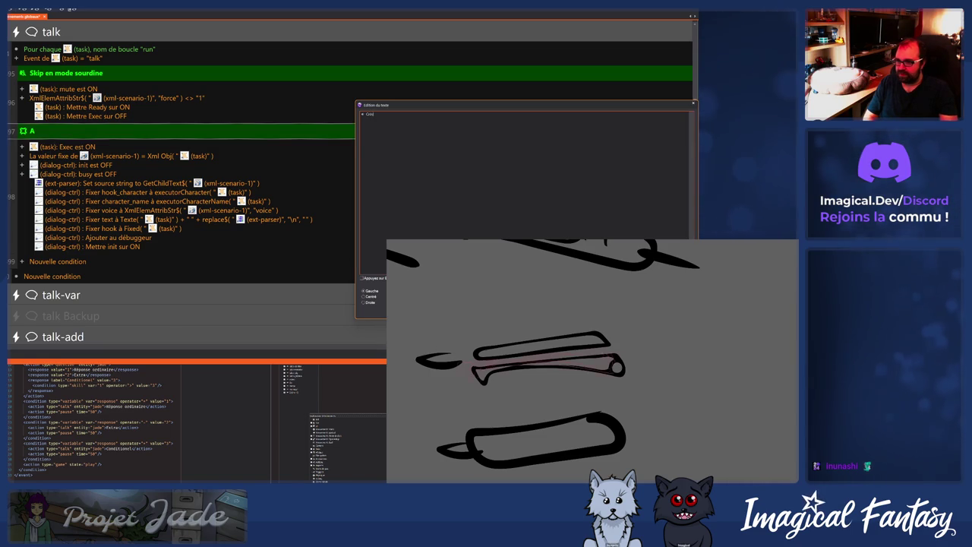
text(ogue)
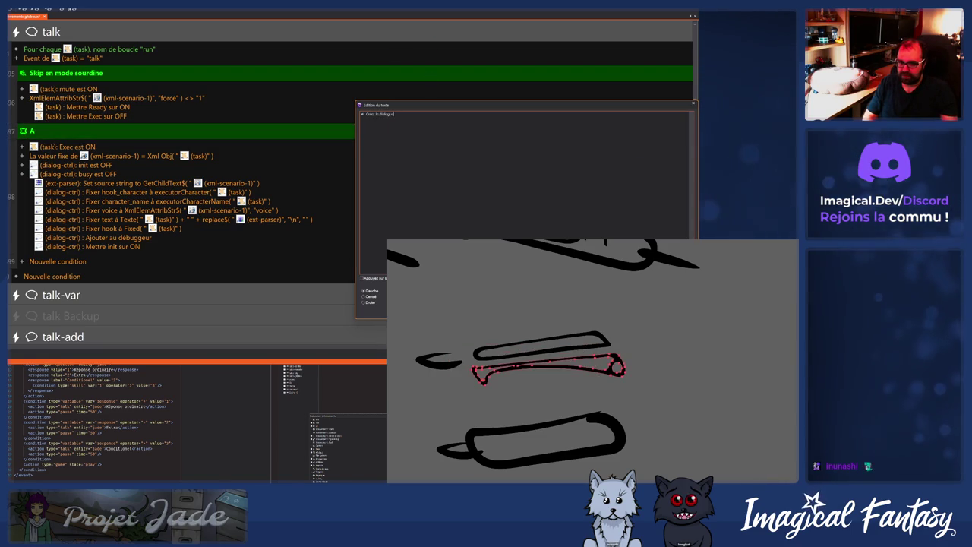
key(Return)
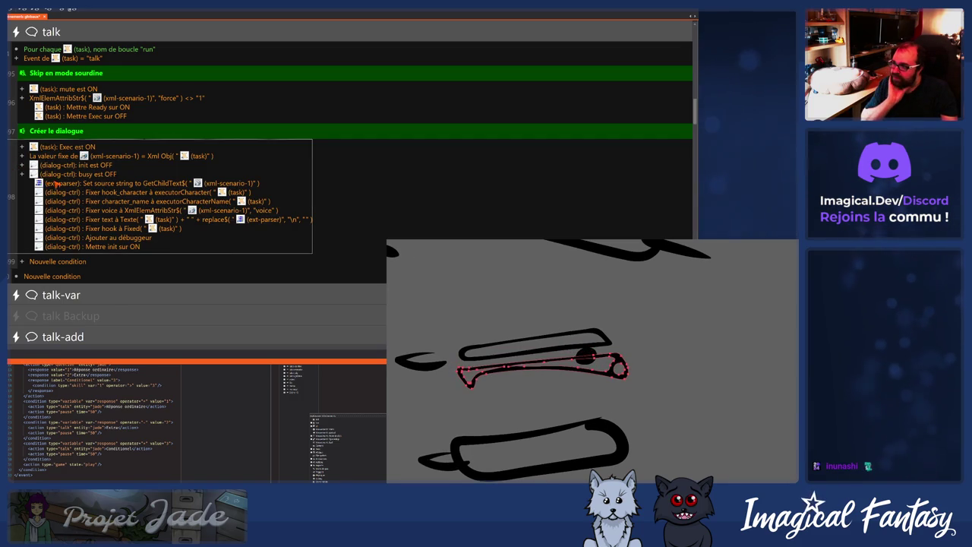
Expand the talk-var group and scroll down to its events.
scroll(53, 184, up, 2)
scroll(54, 184, down, 3)
click(61, 273)
scroll(67, 252, down, 2)
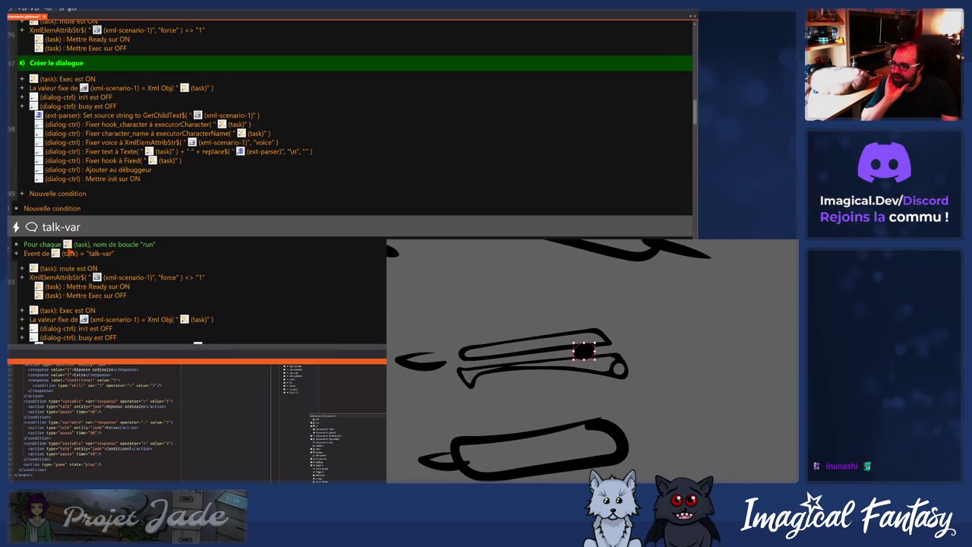
scroll(67, 252, up, 2)
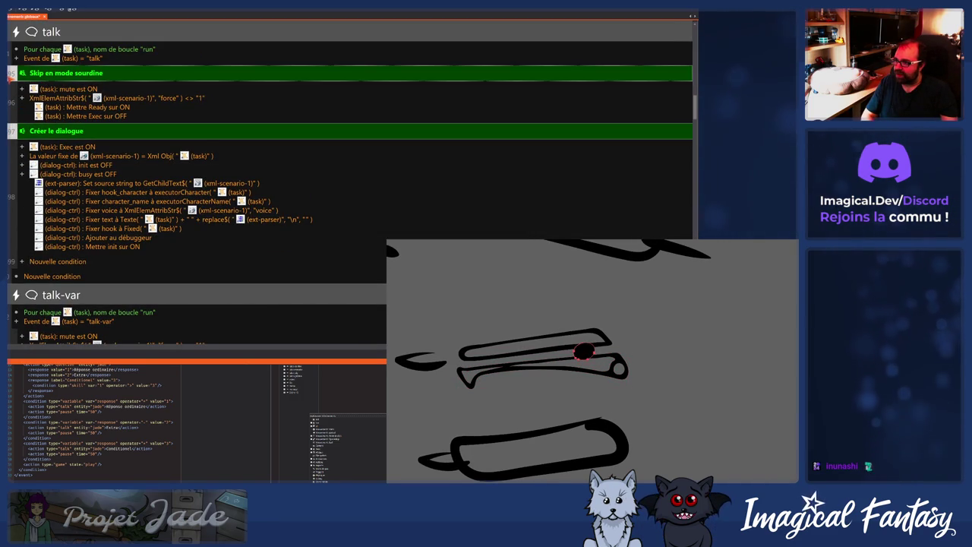
scroll(33, 188, down, 2)
scroll(34, 188, down, 3)
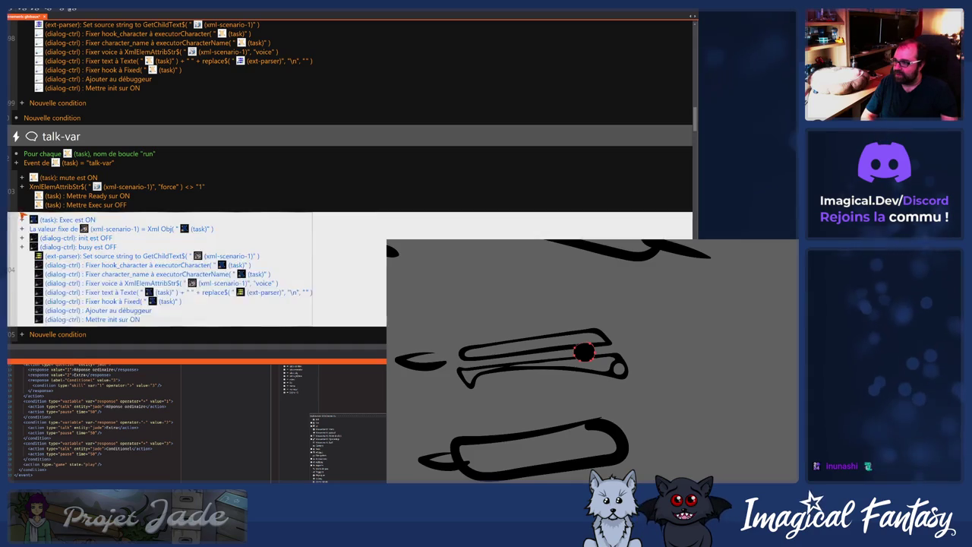
scroll(34, 188, down, 3)
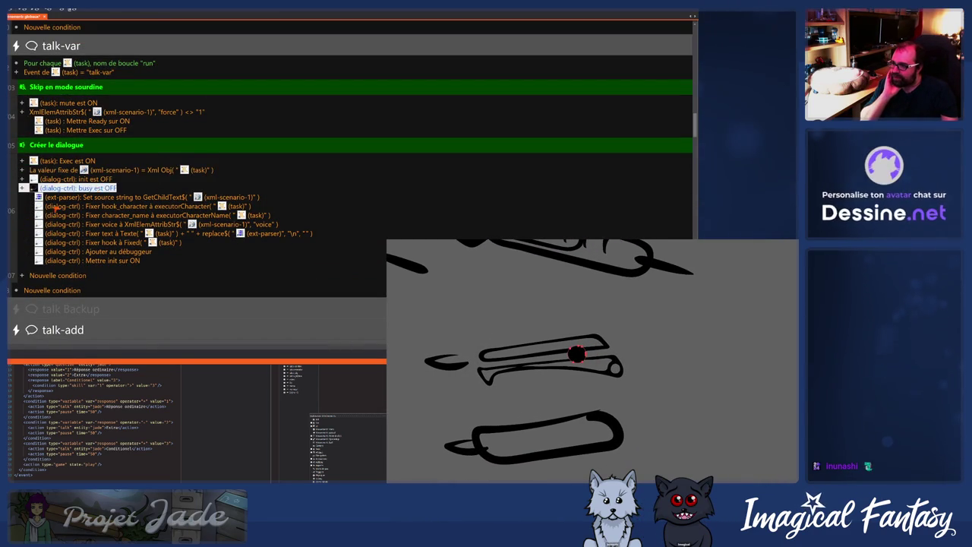
Insert an event with the Special object's Always (Toujours) condition below the Créer le dialogue event.
right_click(9, 211)
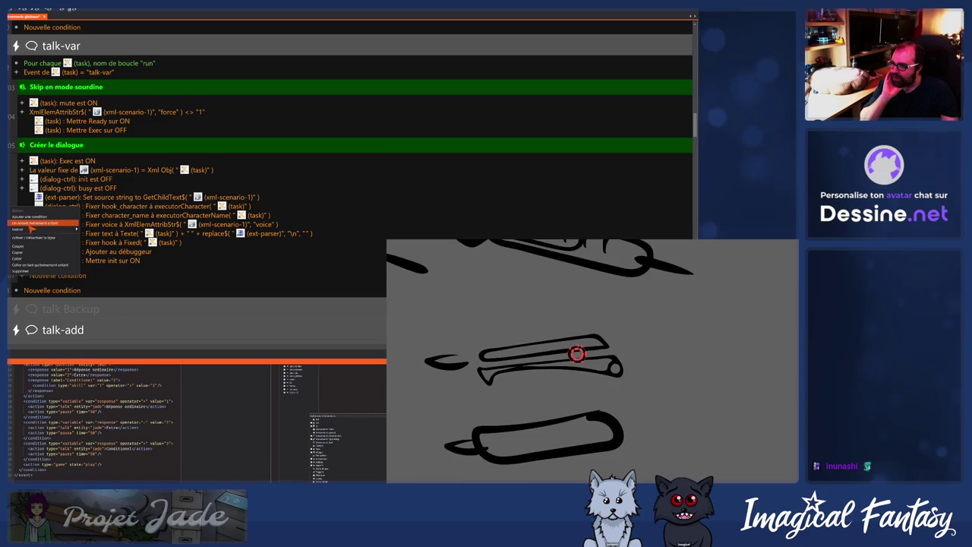
click(30, 228)
click(376, 125)
double_click(378, 136)
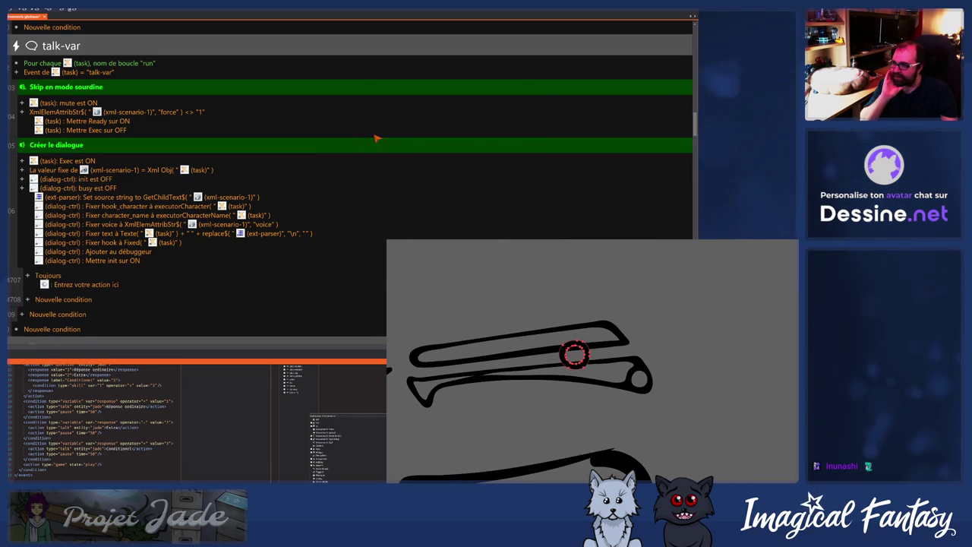
click(97, 198)
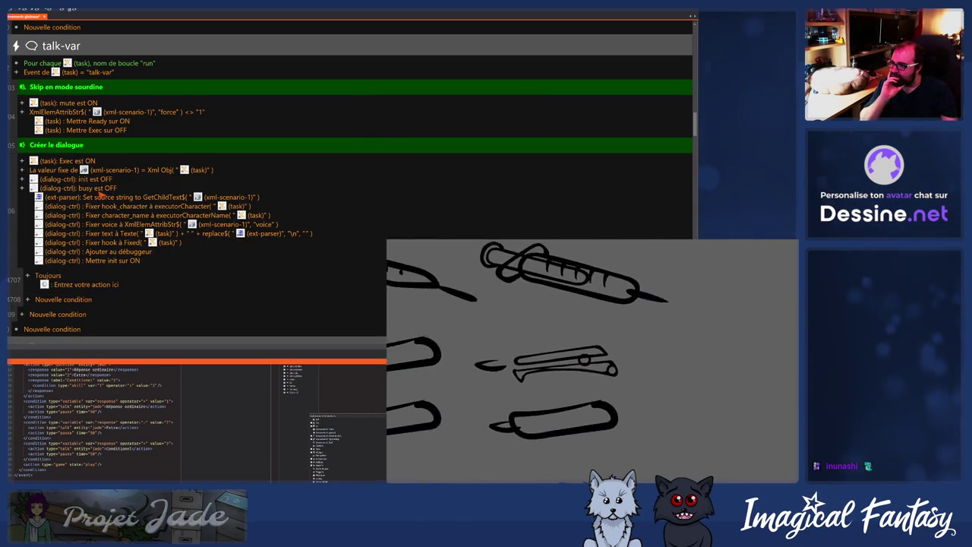